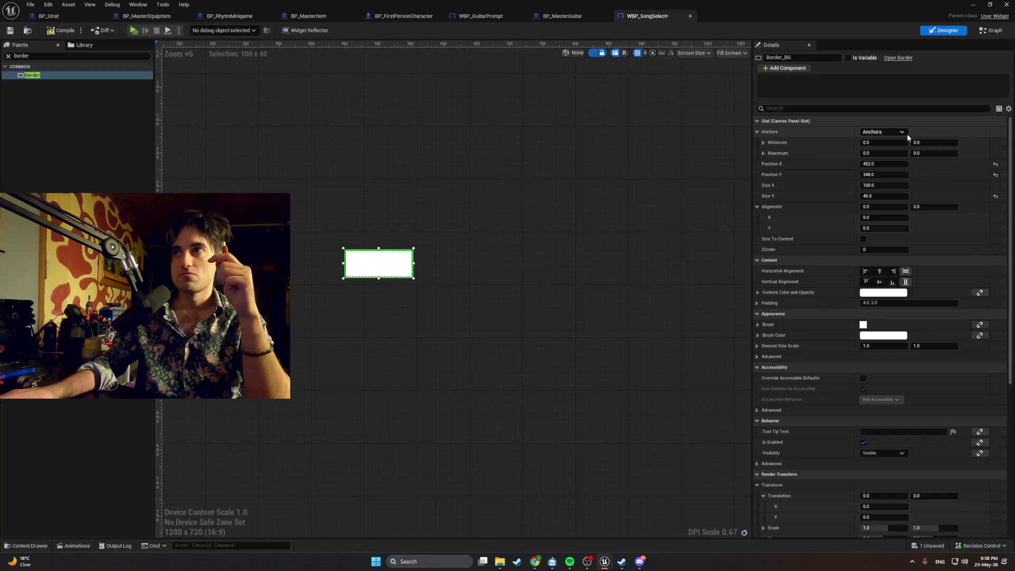
Step: Anchor Border_BG to the screen centre and set its position to 0, 0
left_click(898, 185)
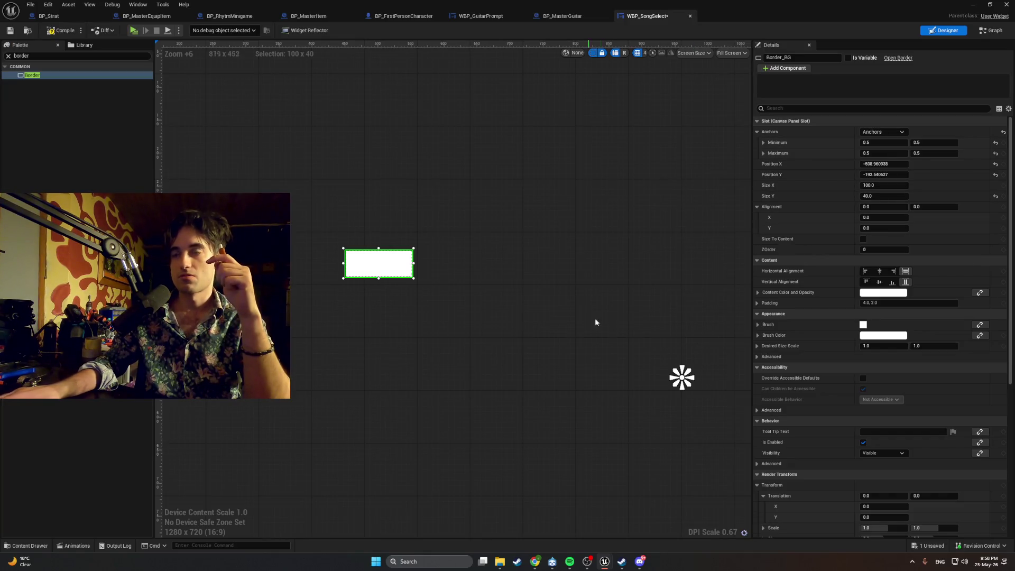
left_click(876, 164)
type("0")
left_click(876, 174)
type("0")
left_click(689, 186)
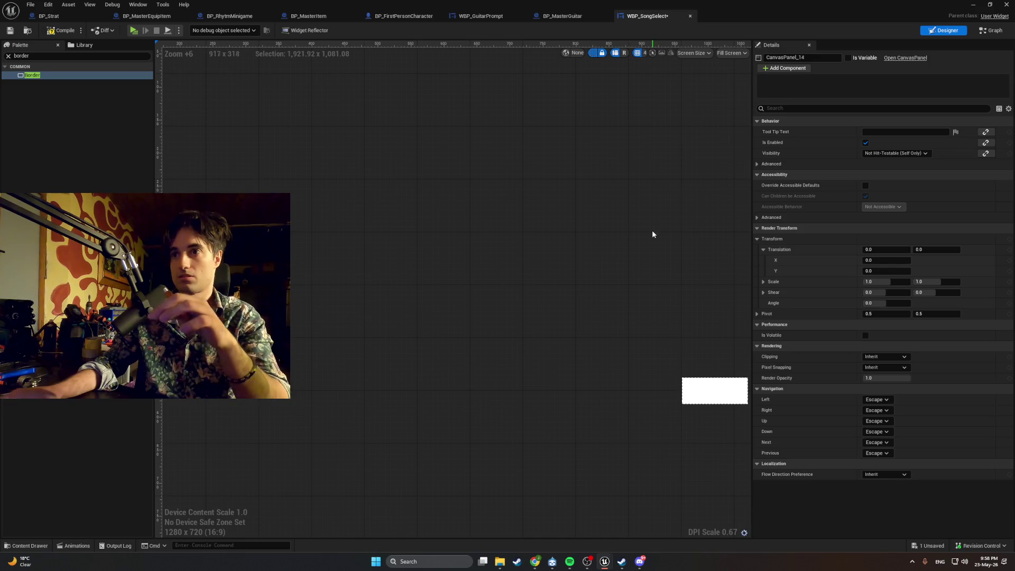
Step: Set Border_BG's alignment to 0.5, 0.5
left_click(714, 390)
left_click_drag(653, 275, 520, 256)
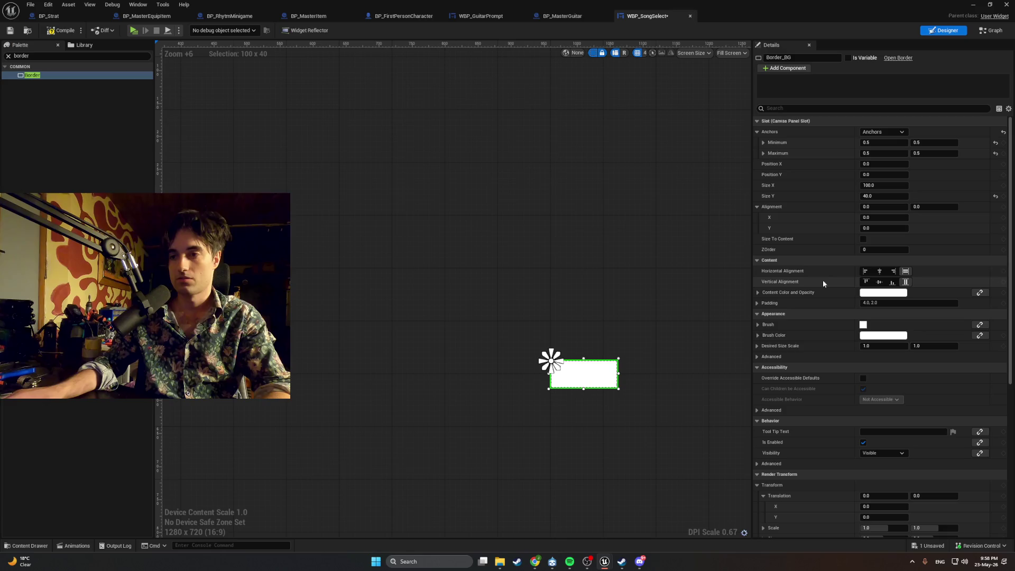
left_click(867, 218)
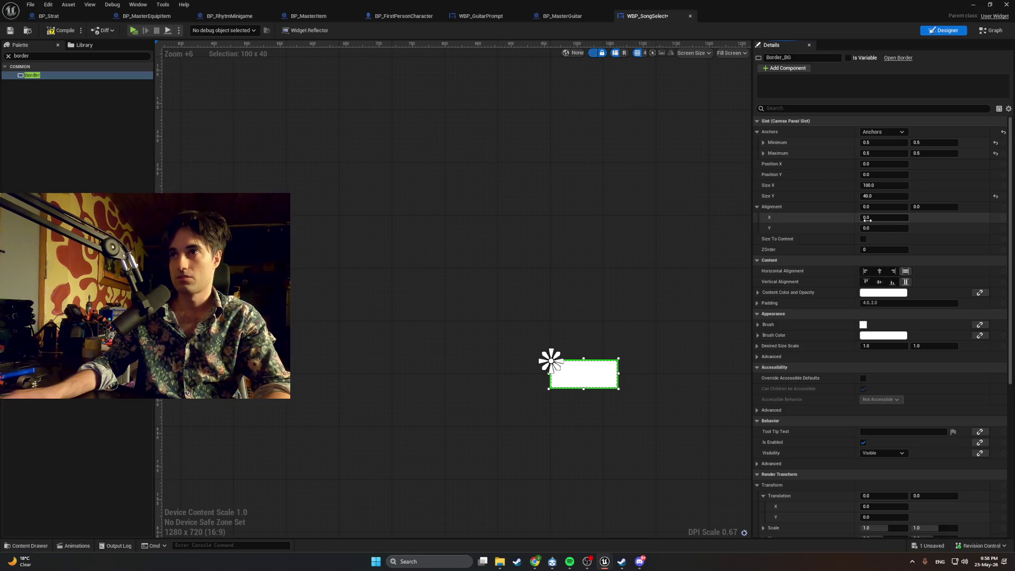
type("0.5")
key("Return")
left_click(868, 229)
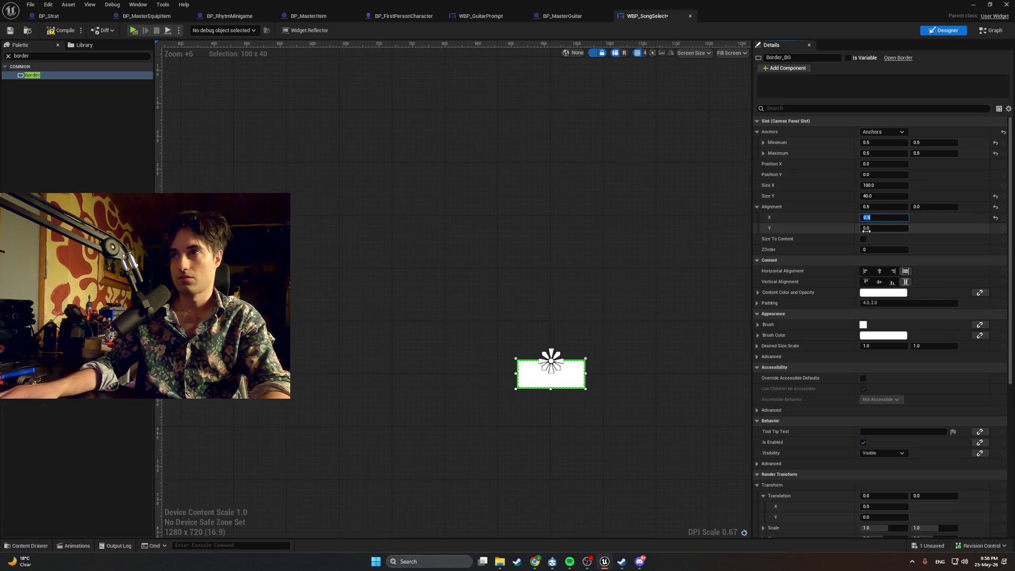
key("Return")
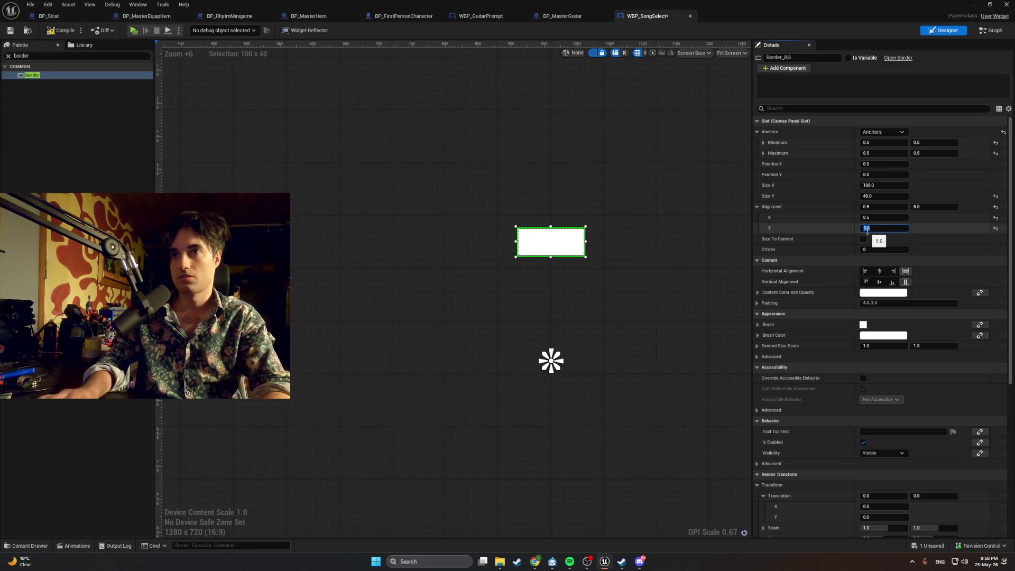
type("0.5")
key("Return")
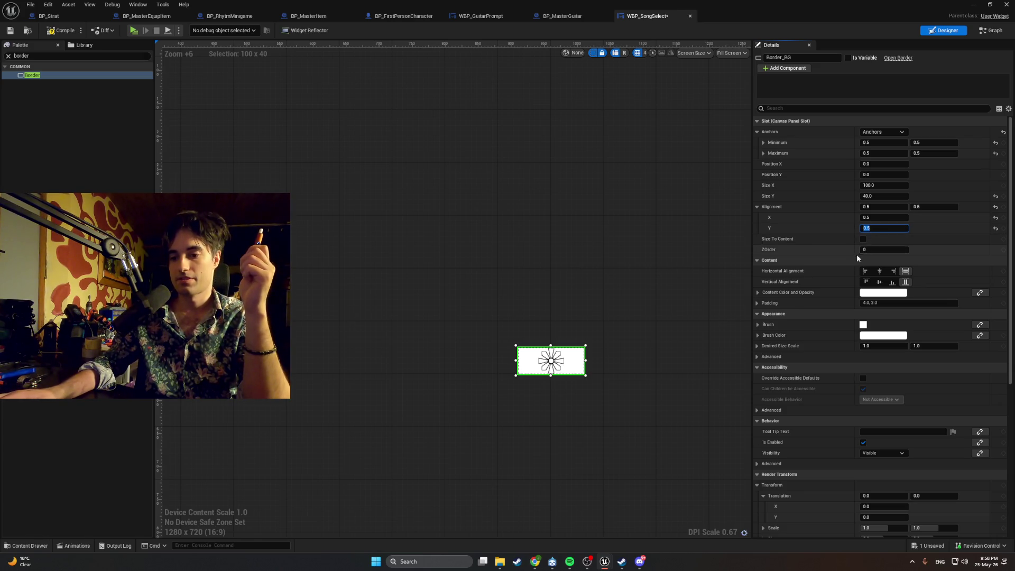
Step: Resize Border_BG to 500 wide by 200 high
left_click(875, 186)
type("500")
key("Return")
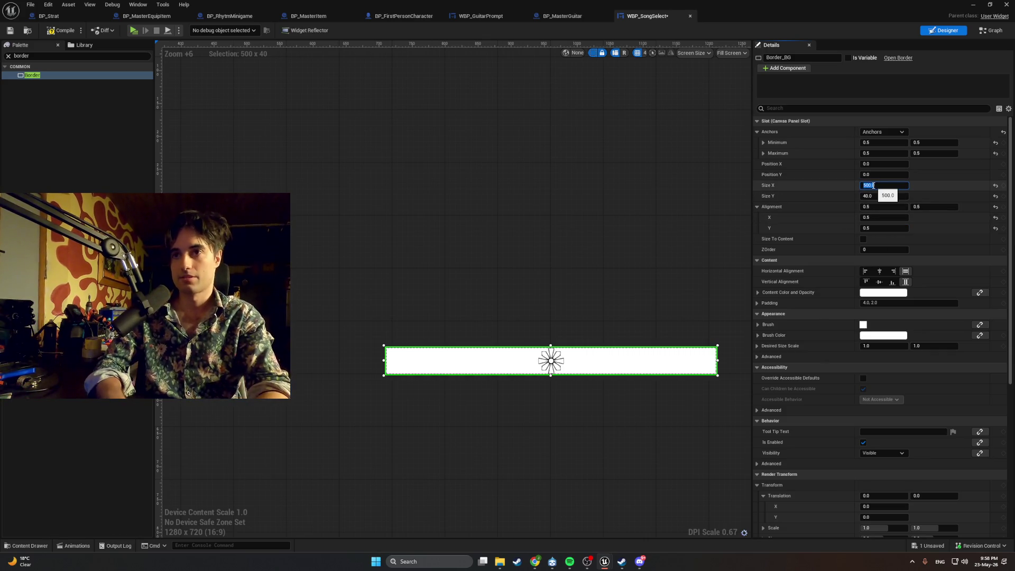
left_click(875, 195)
type("200")
key("Return")
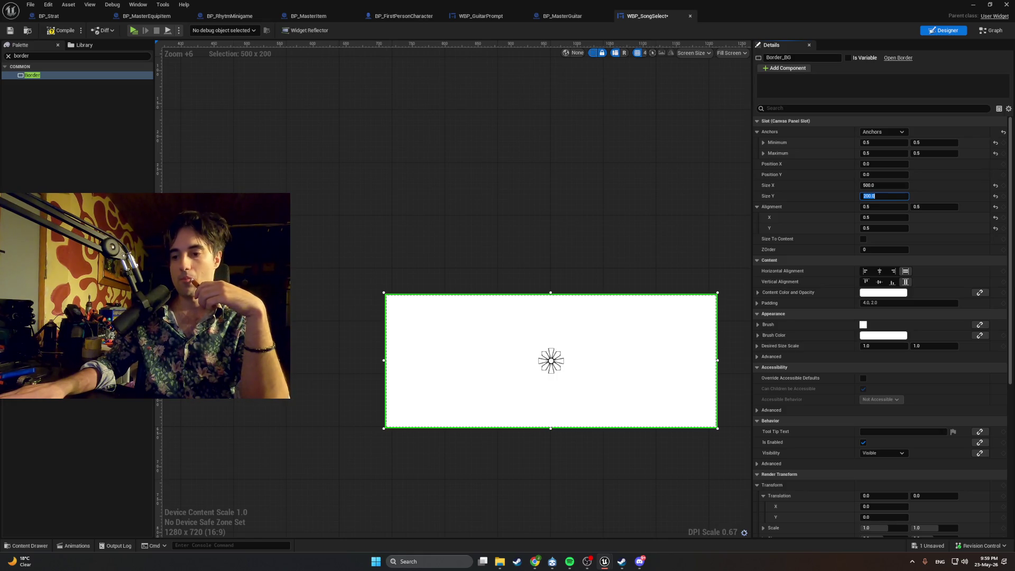
Step: Lower the border's content colour opacity and darken it slightly
left_click(872, 297)
mouse_move(746, 439)
left_mouse_down()
mouse_move(703, 438)
mouse_move(756, 438)
left_mouse_up()
left_click_drag(802, 374, 797, 316)
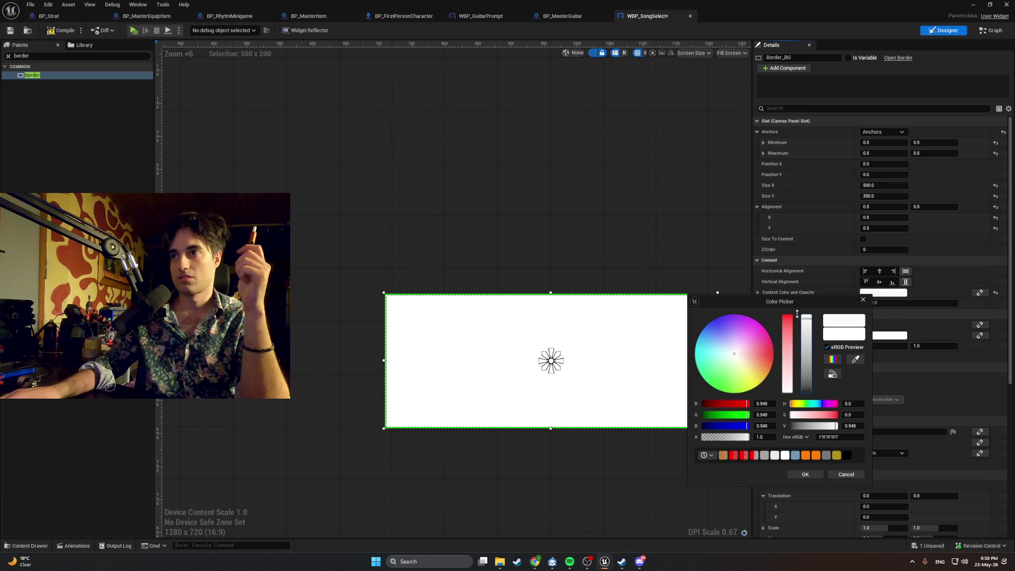
left_click(864, 299)
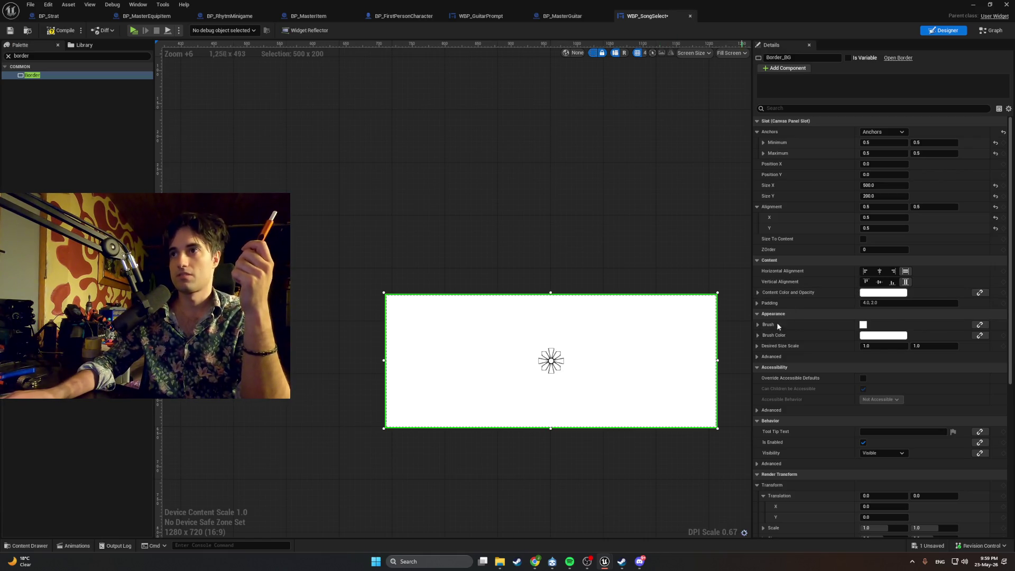
Step: Set the border brush colour to black with alpha around 0.15
left_click(883, 335)
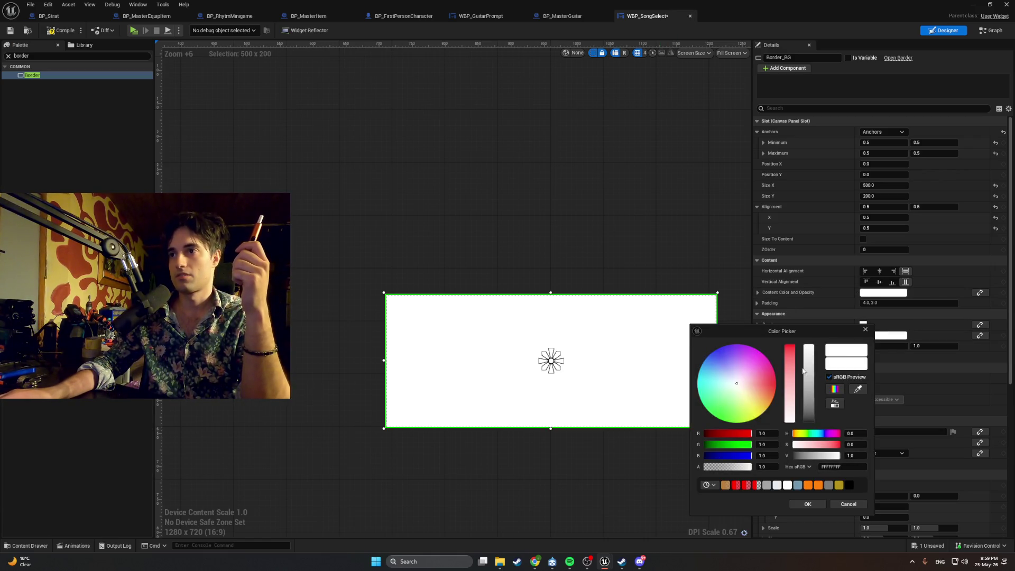
mouse_move(806, 365)
left_mouse_down()
mouse_move(805, 377)
mouse_move(804, 338)
mouse_move(808, 422)
left_mouse_up()
left_click_drag(750, 465, 711, 467)
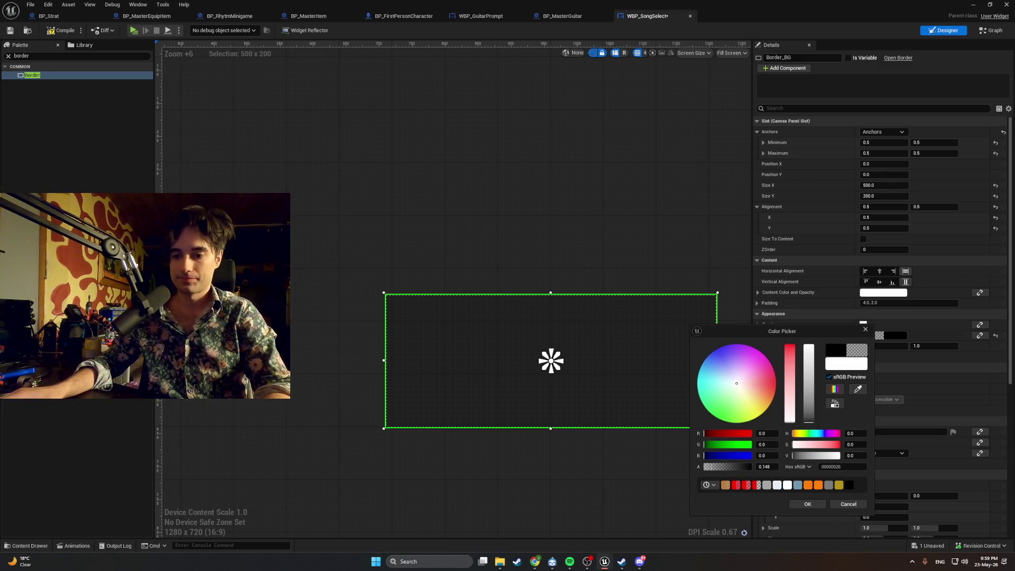
Step: Place a Vertical Box from the Palette onto the canvas and name it VB_Content
left_click(8, 56)
type("vertical b")
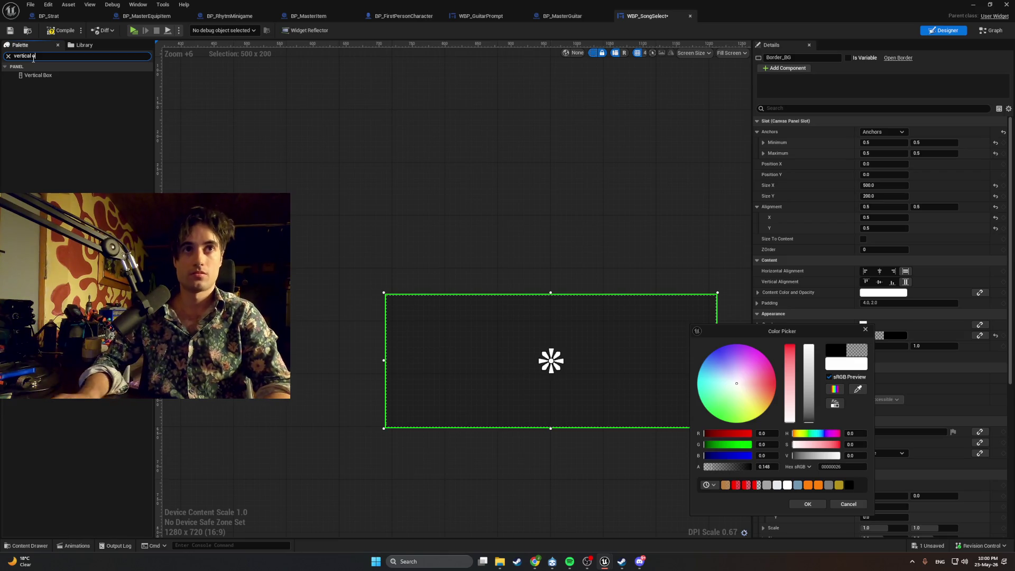
left_click_drag(39, 76, 242, 187)
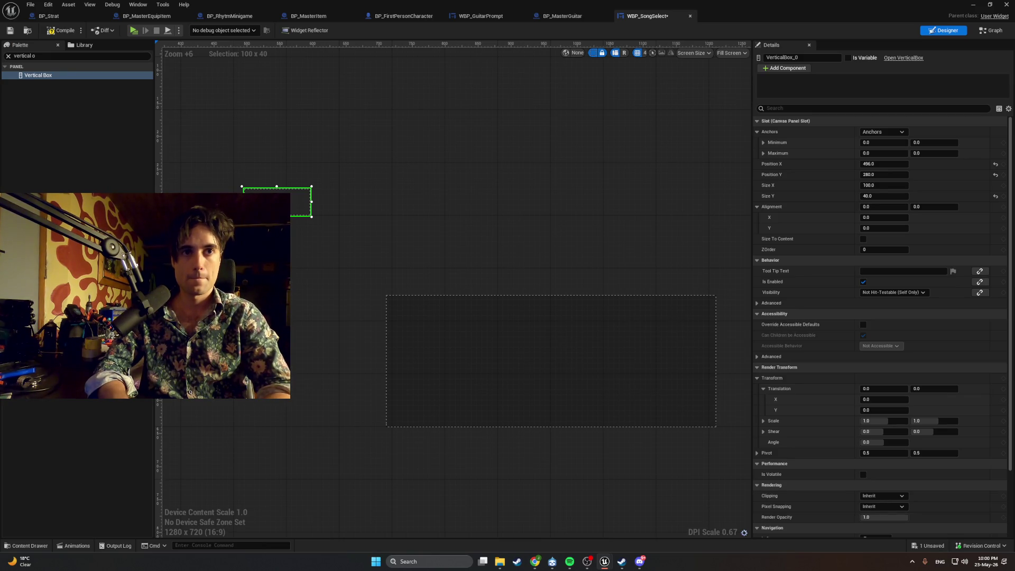
type("VB_Content")
key("Return")
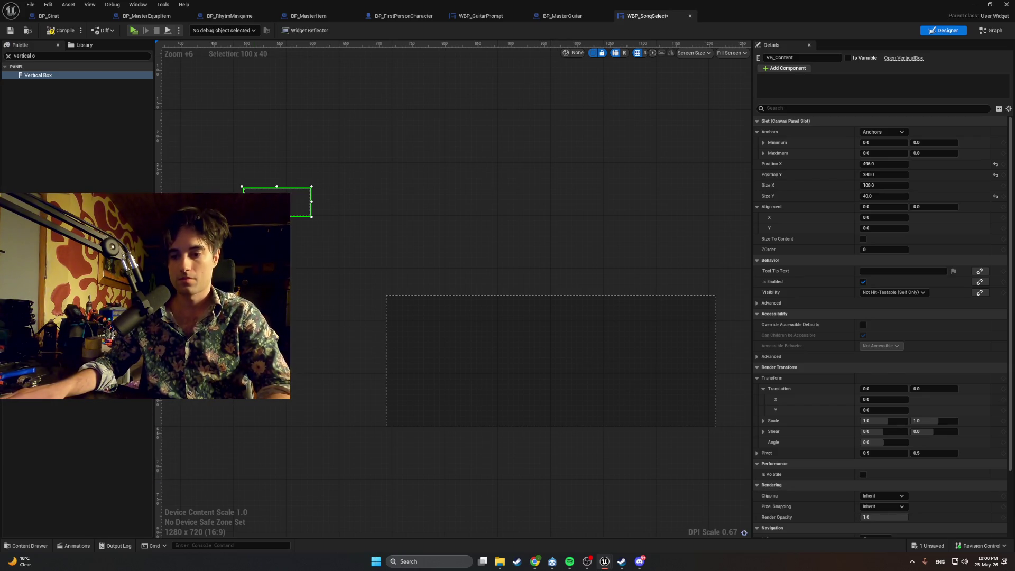
Step: Search the vertical box's properties for padding, then select Border_BG
left_click(792, 109)
type("paddning")
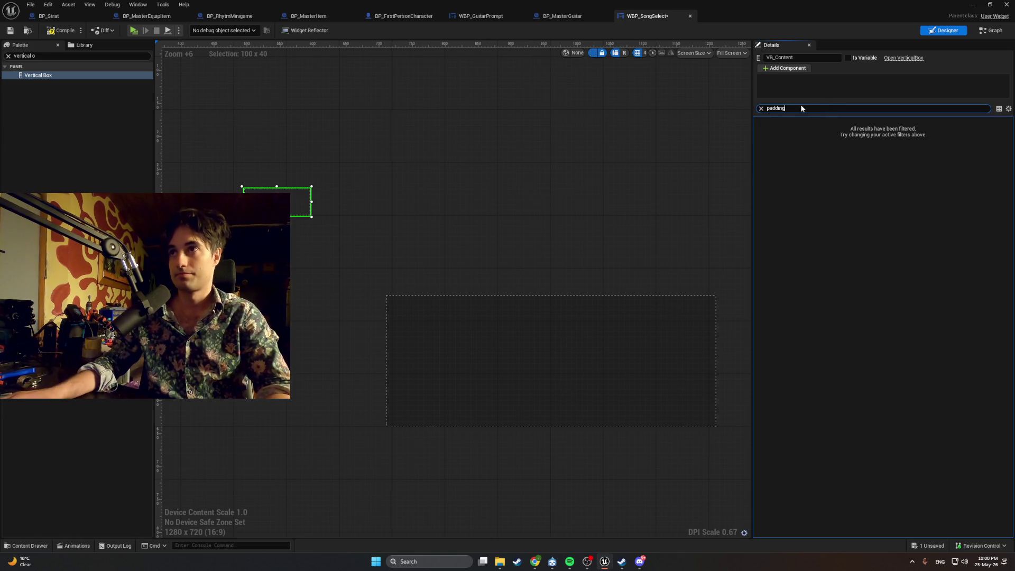
key("BackSpace")
key("BackSpace")
key("BackSpace")
key("BackSpace")
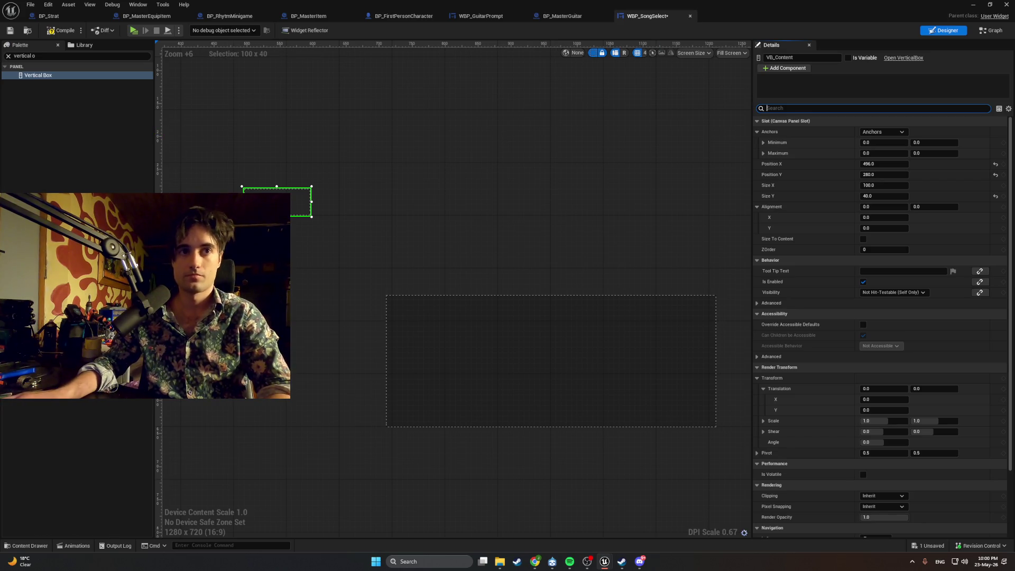
left_click(550, 370)
Step: Filter Border_BG's Details to Padding, expand it, and snip a screenshot of the rows
left_click(790, 108)
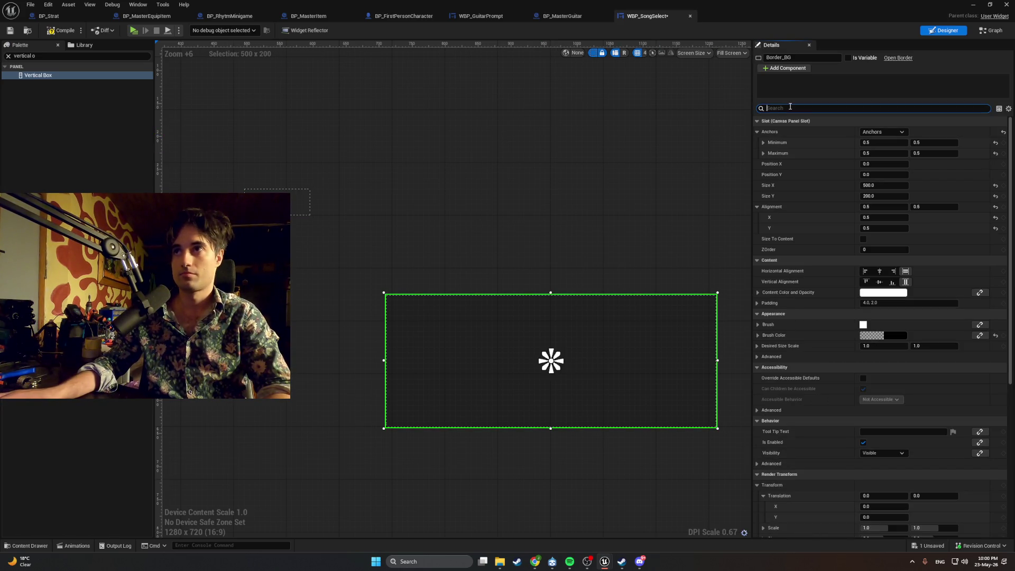
type("padd")
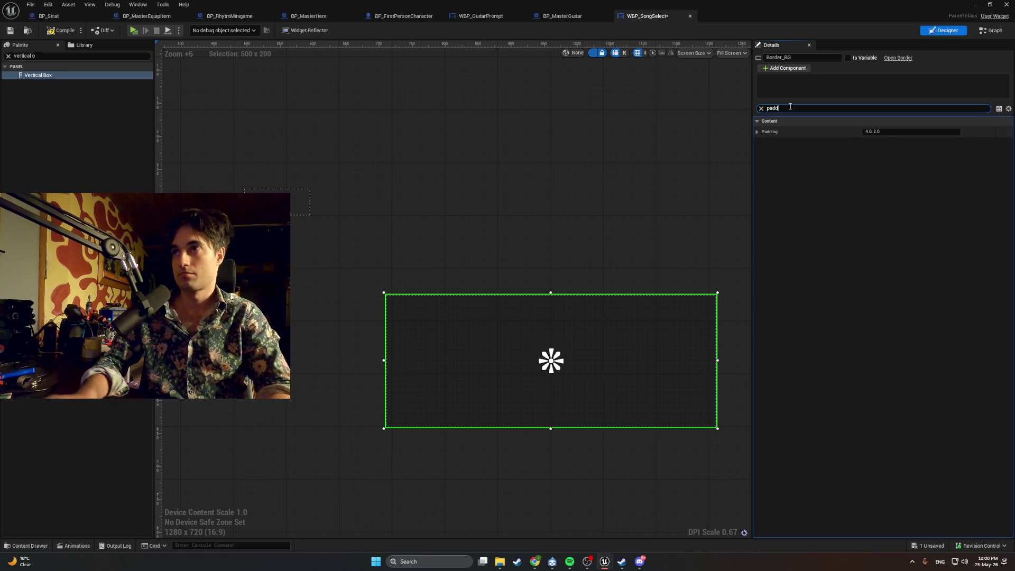
left_click(758, 132)
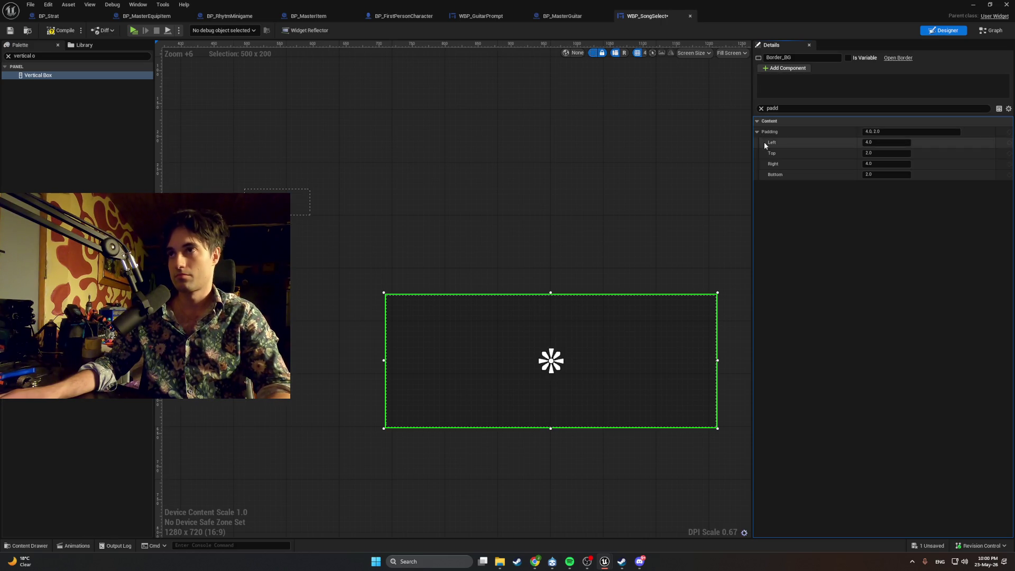
key("super+shift+s")
left_click_drag(977, 196, 758, 119)
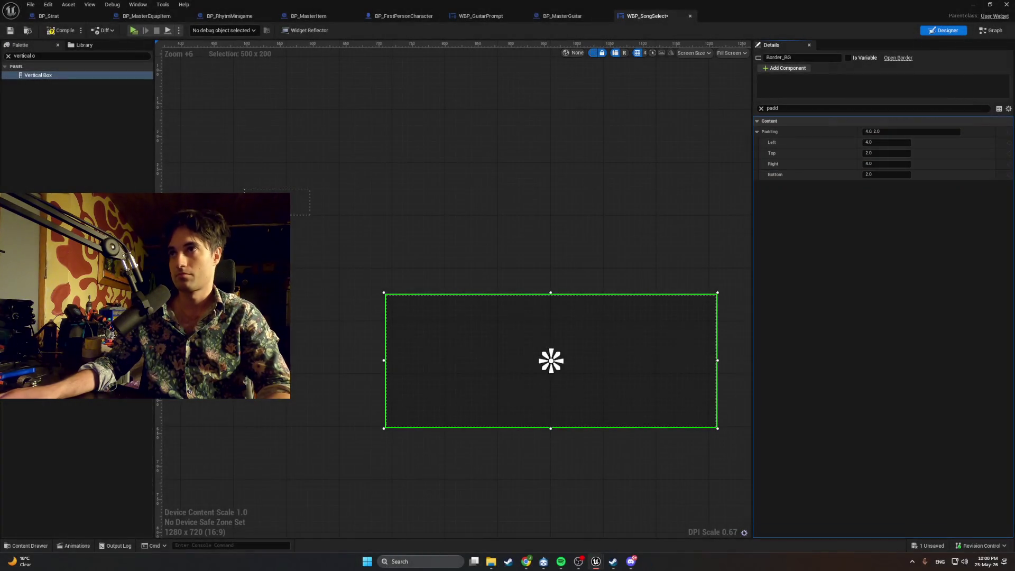
key("alt+Tab")
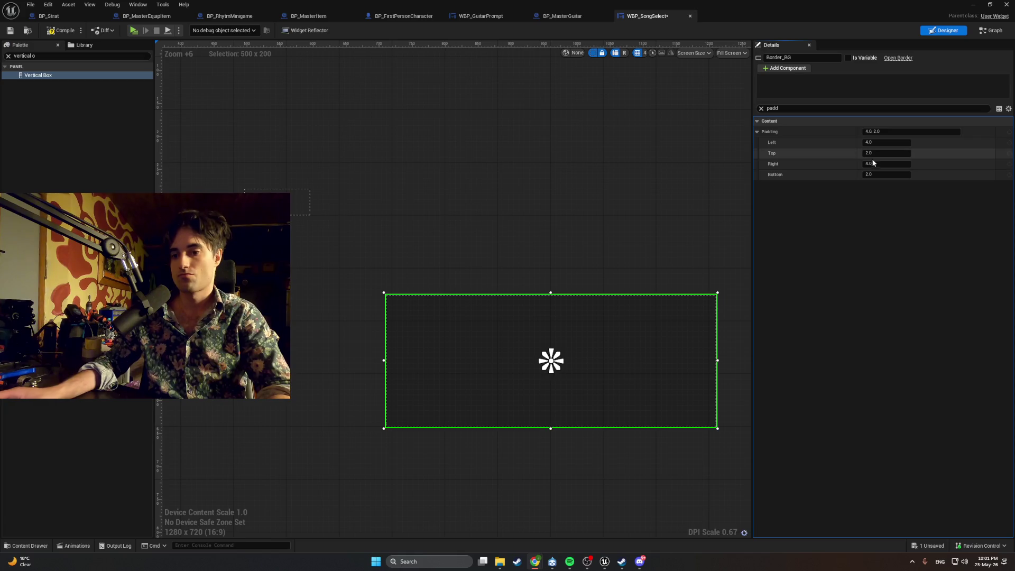
Step: Set Border_BG's left, top, right and bottom padding to 25
left_click(873, 143)
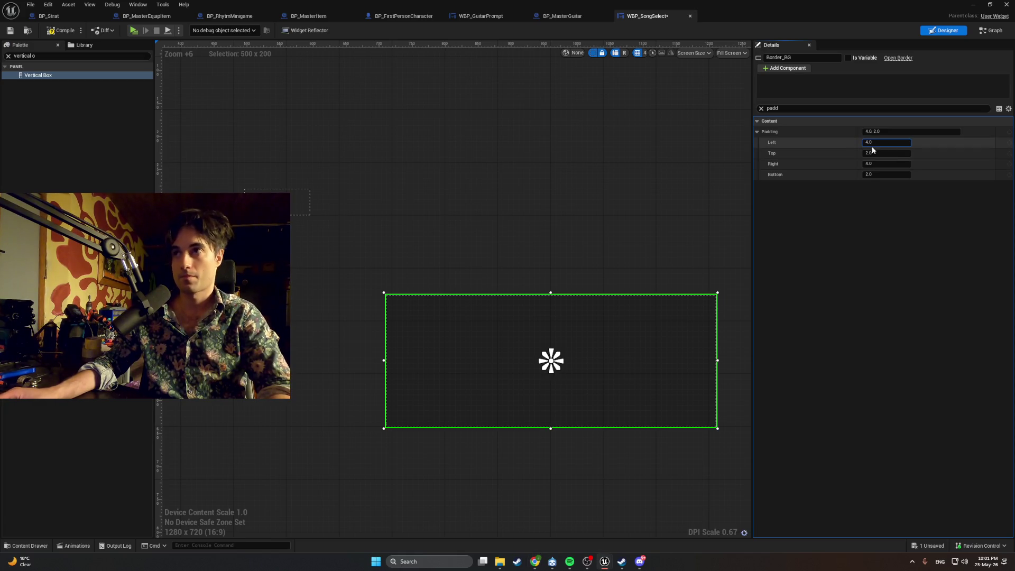
type("25")
left_click(873, 154)
type("25")
left_click(876, 163)
type("25")
left_click(875, 175)
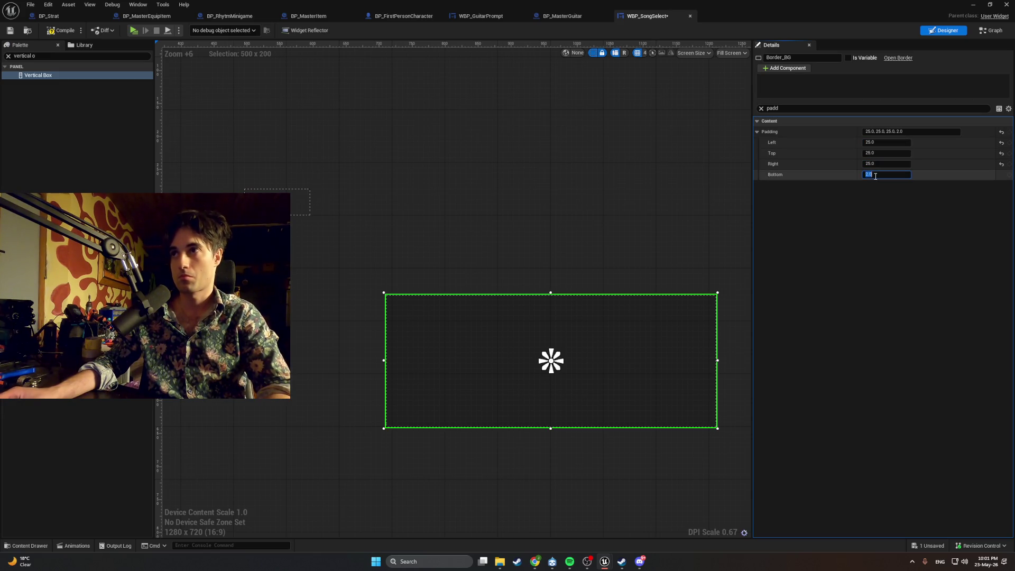
type("25")
key("Return")
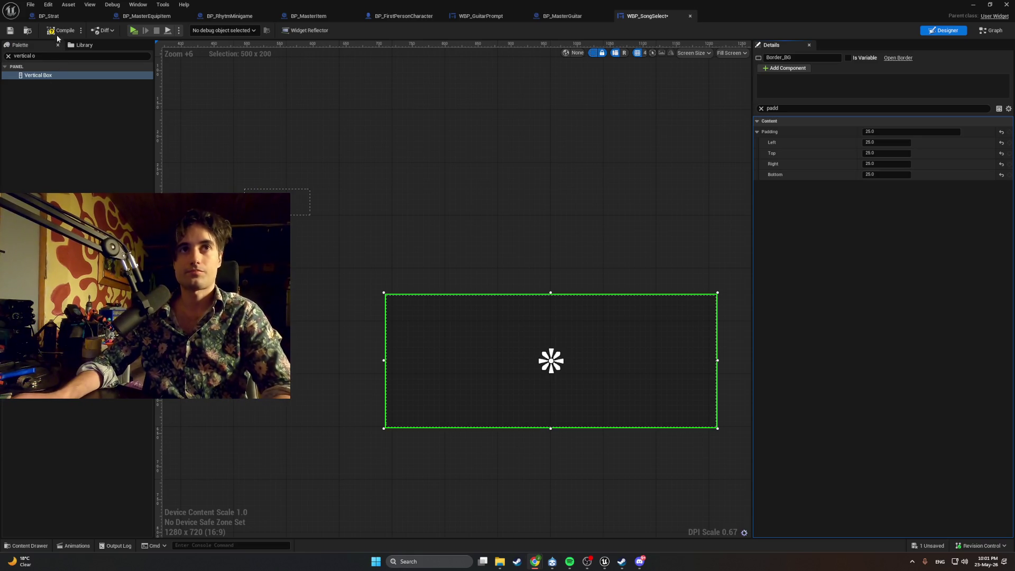
left_click(81, 117)
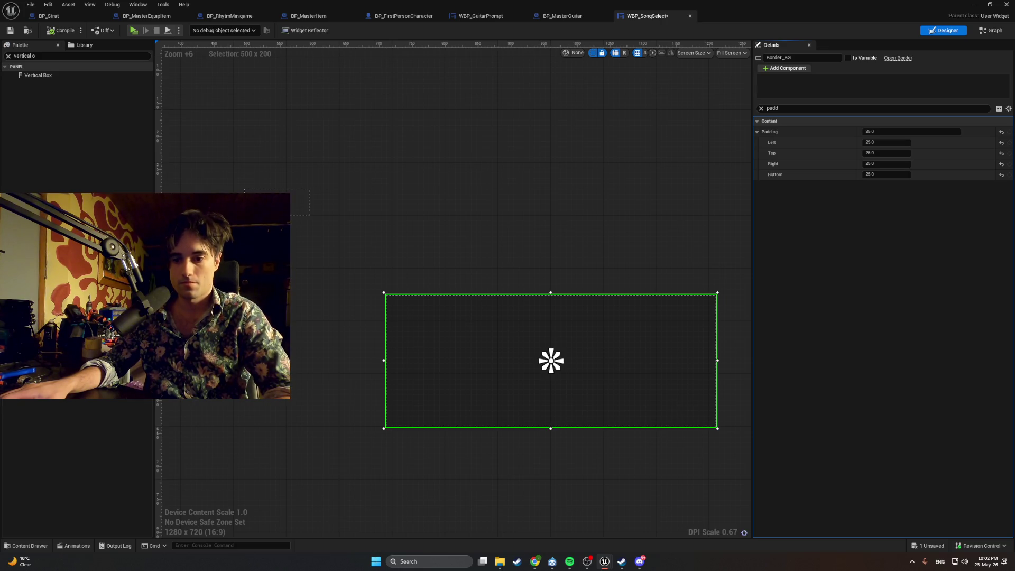
Step: Drop a Text block onto the canvas above the border and filter its Details for font
left_click(10, 59)
key("ctrl+a")
key("BackSpace")
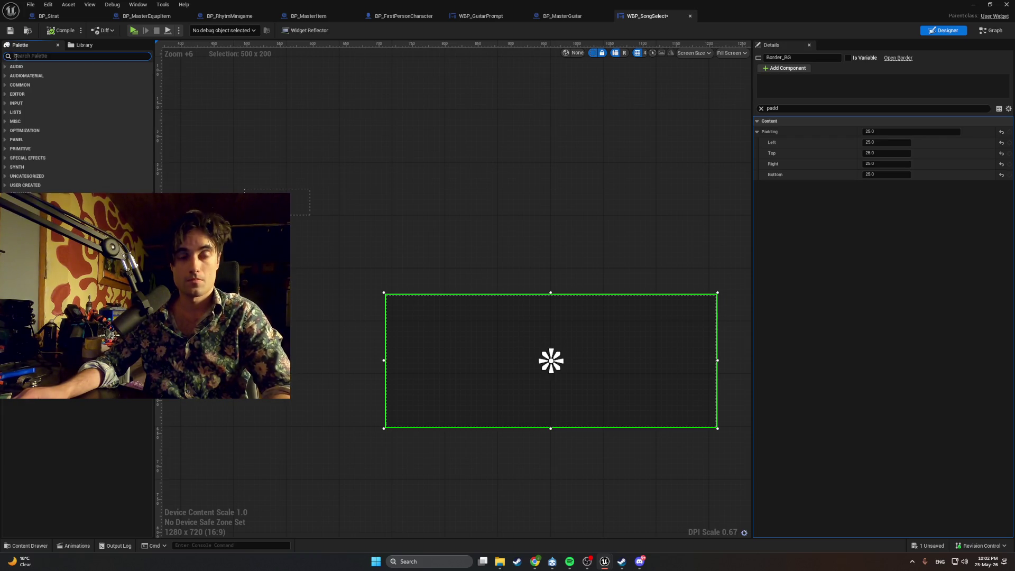
type("text")
mouse_move(29, 83)
left_mouse_down()
mouse_move(370, 285)
mouse_move(460, 361)
left_mouse_up()
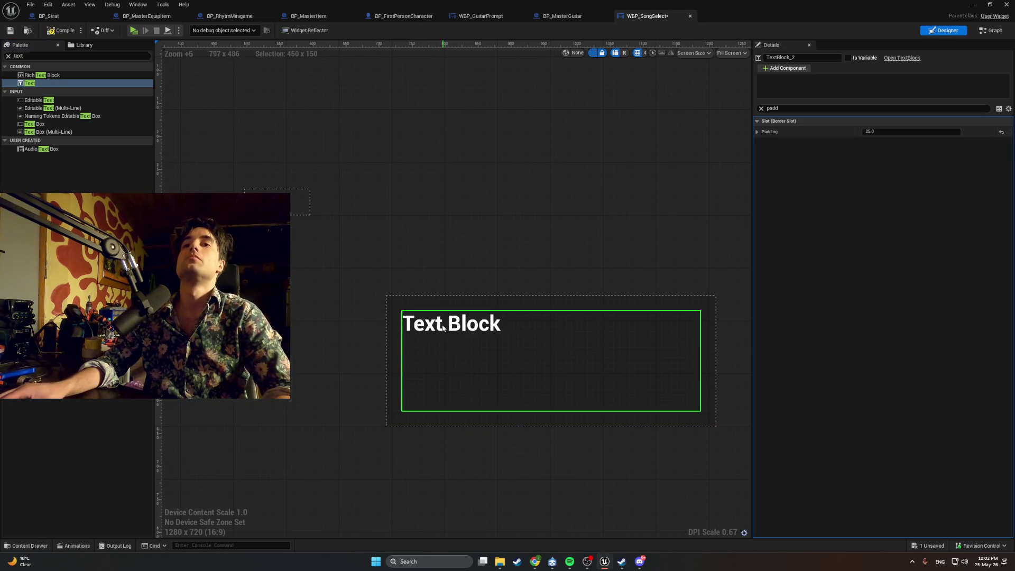
mouse_move(383, 303)
left_mouse_down()
mouse_move(412, 325)
mouse_move(455, 338)
mouse_move(453, 329)
mouse_move(489, 373)
mouse_move(323, 267)
mouse_move(402, 321)
mouse_move(450, 332)
mouse_move(397, 324)
mouse_move(381, 293)
mouse_move(397, 307)
mouse_move(342, 268)
left_mouse_up()
left_click(762, 107)
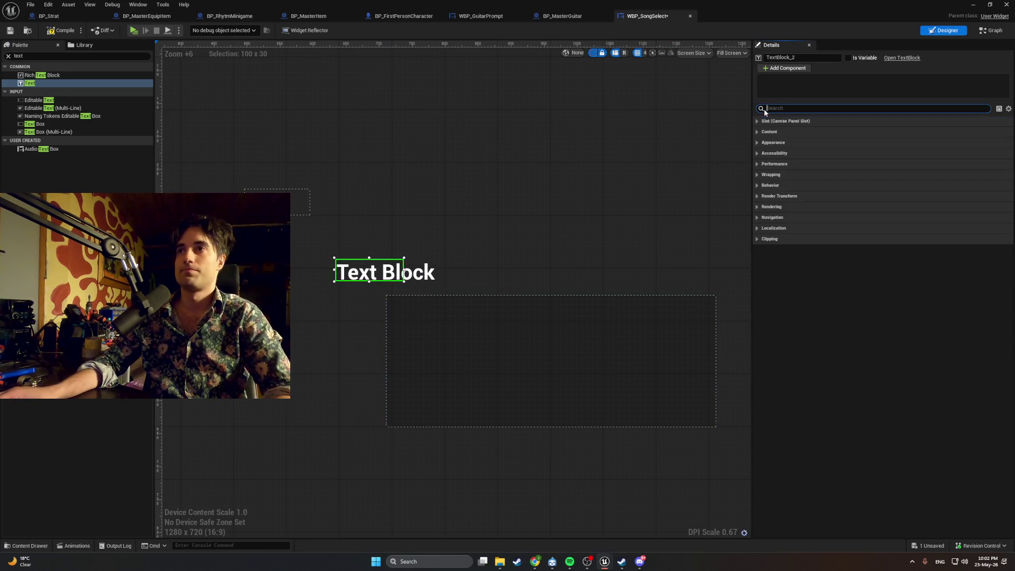
type("font")
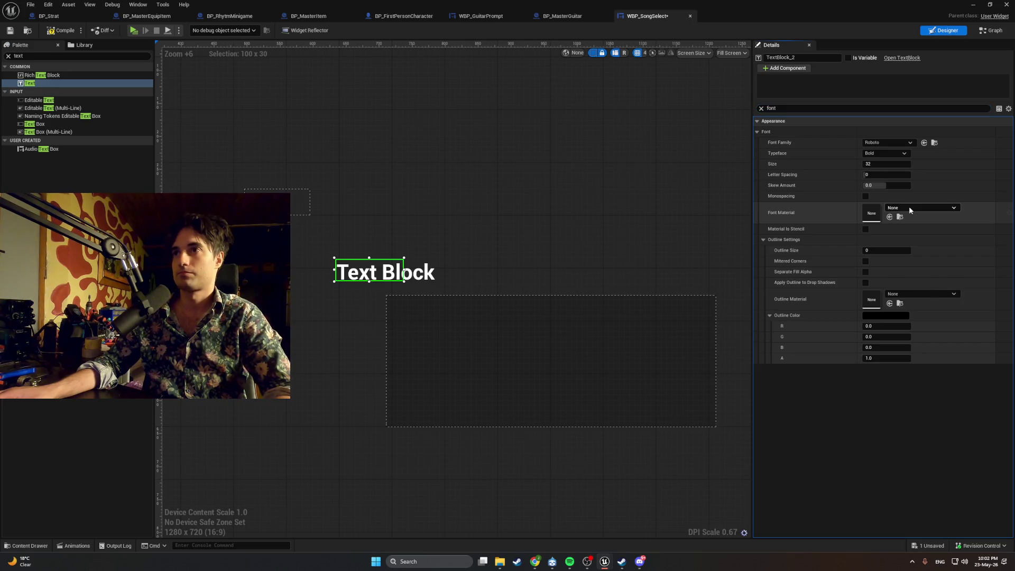
Step: Set the text block's font family to upheavtt_Font
left_click(909, 206)
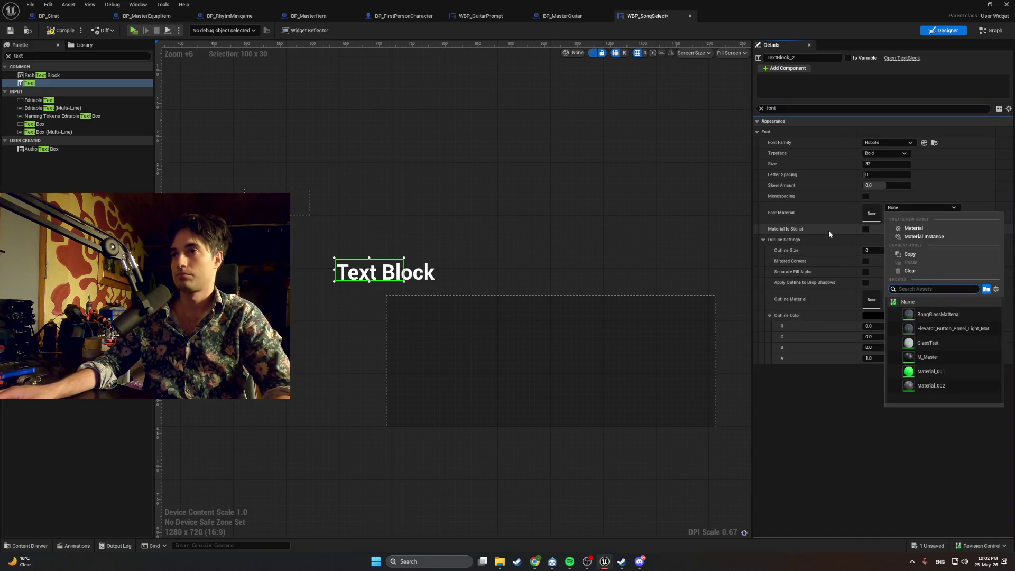
left_click(807, 210)
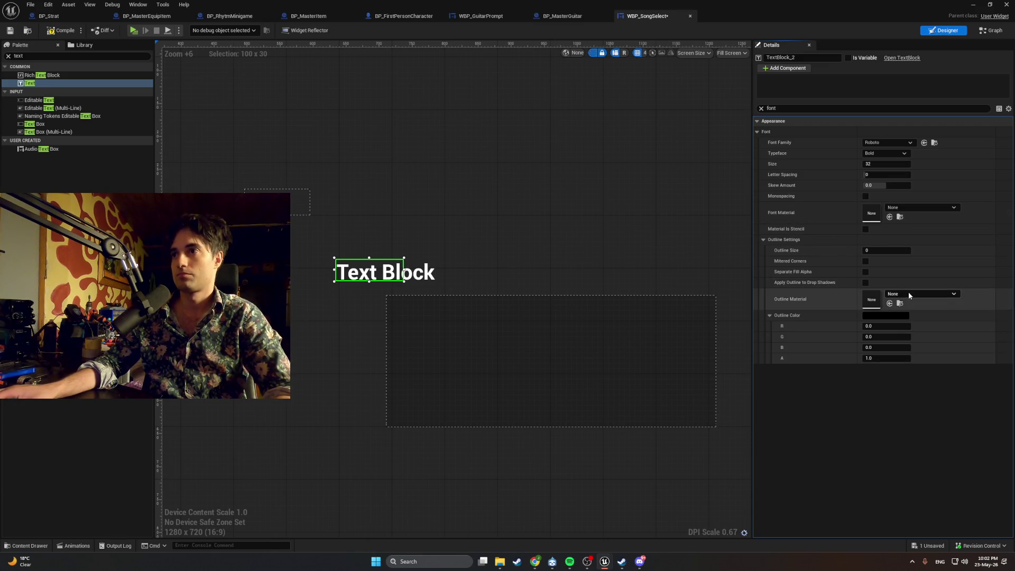
left_click(899, 207)
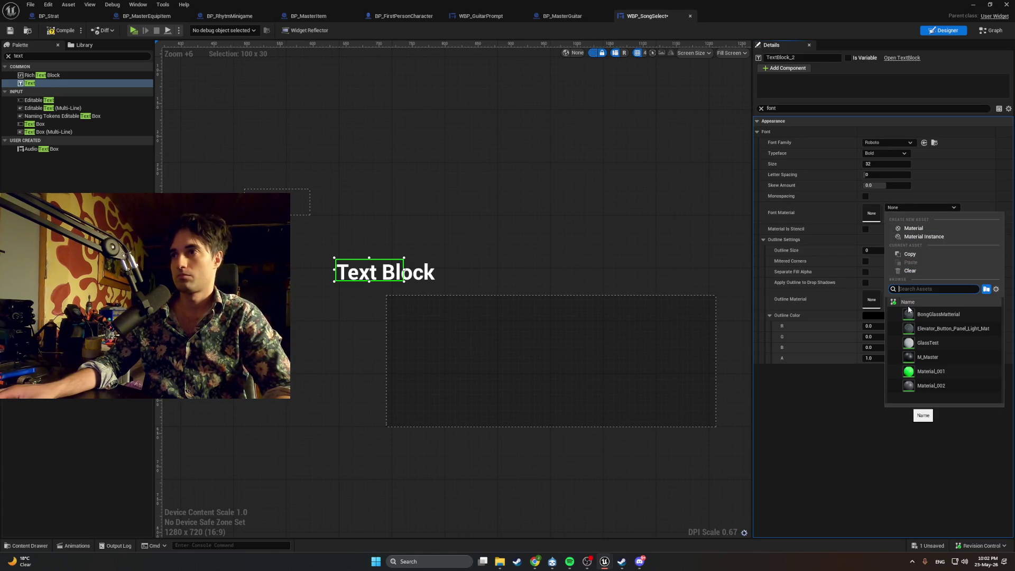
left_click(881, 208)
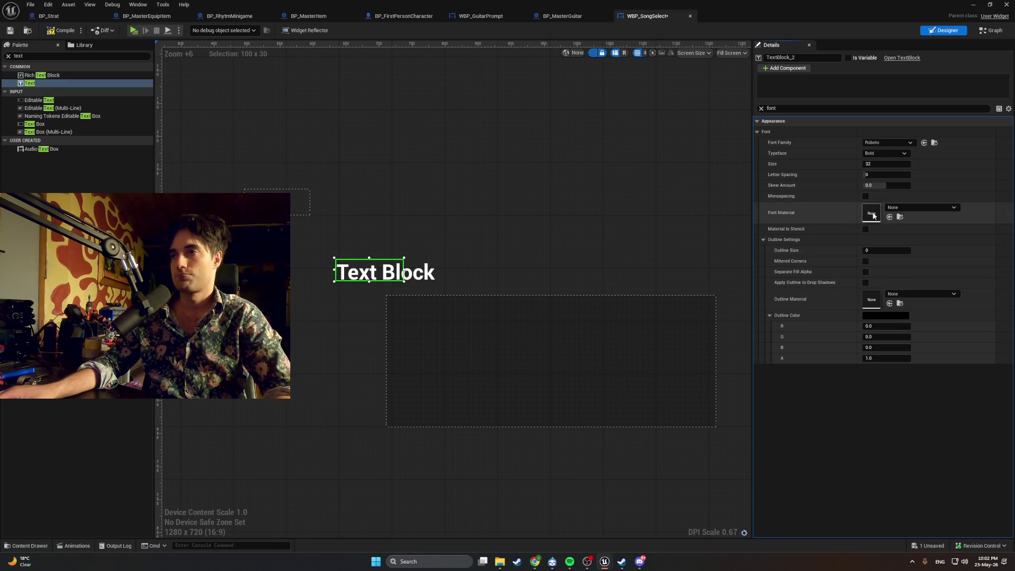
left_click(888, 143)
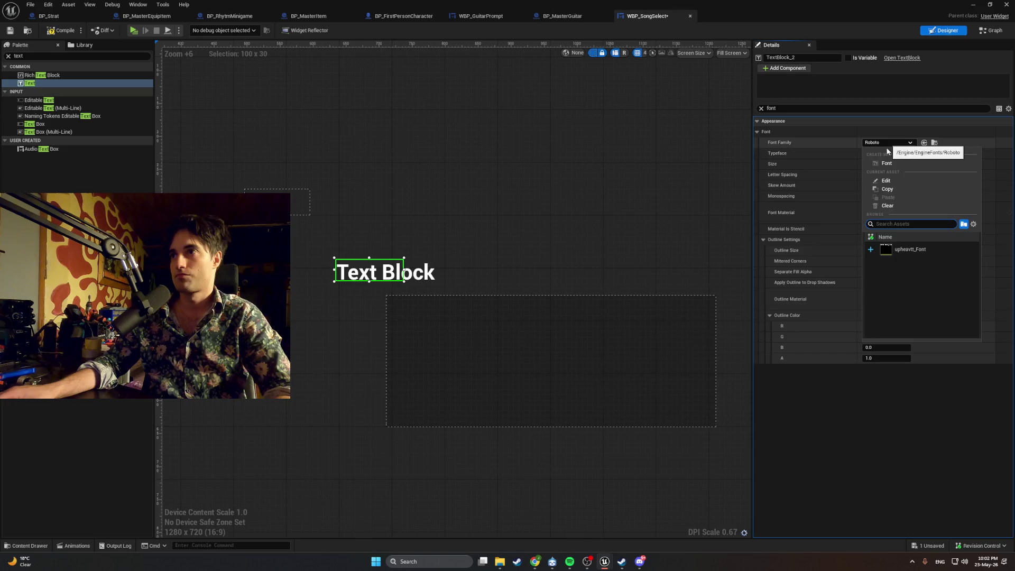
left_click(899, 249)
Step: Rename the text block TXT_Title and select its placeholder text for replacement
scroll(416, 268, "up", 4)
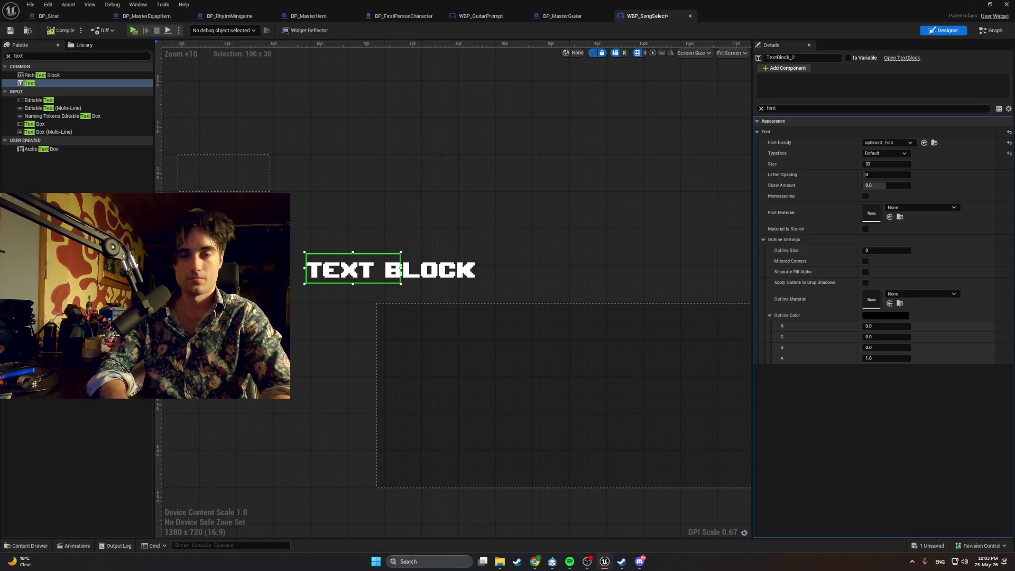
type("TXT_Title")
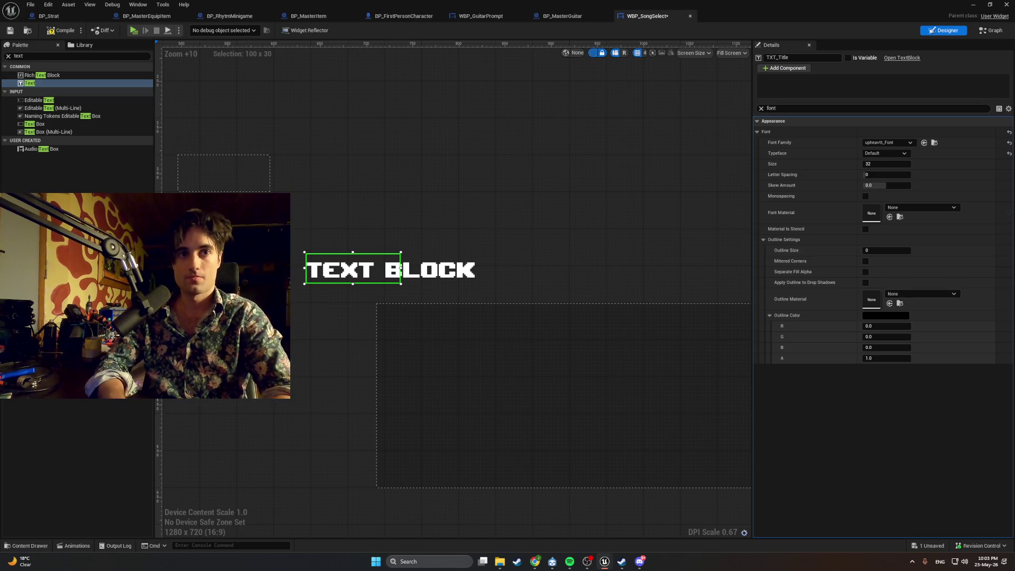
key("Return")
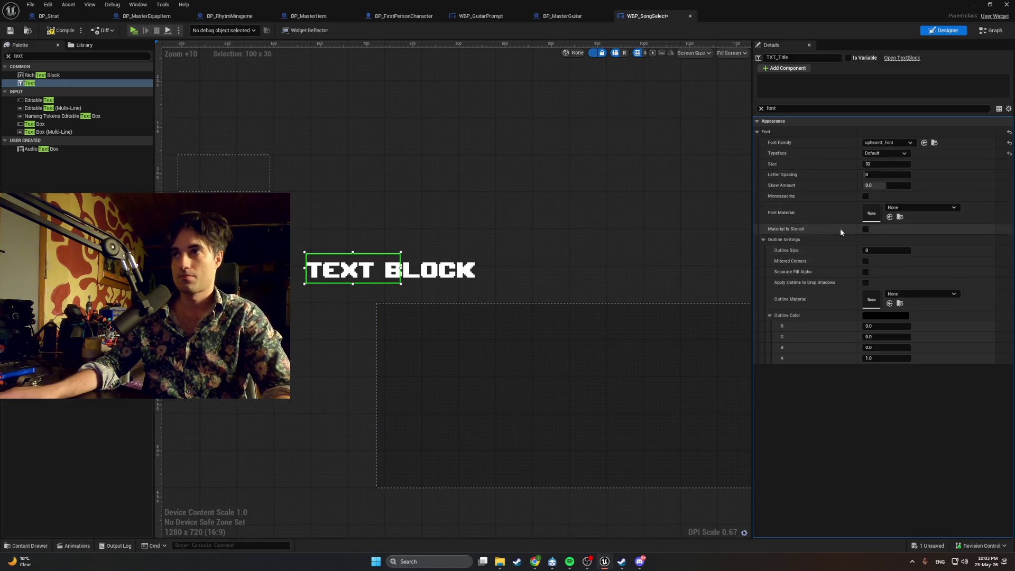
key("Escape")
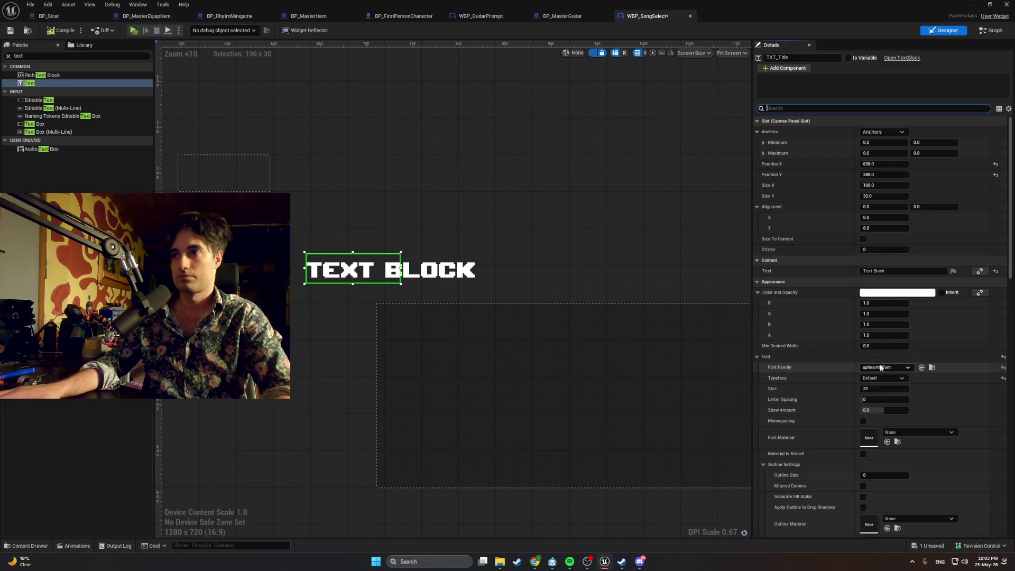
double_click(879, 271)
key("ctrl+a")
Step: Change the title text to 'Choose Song' with font size 18
type("Choo")
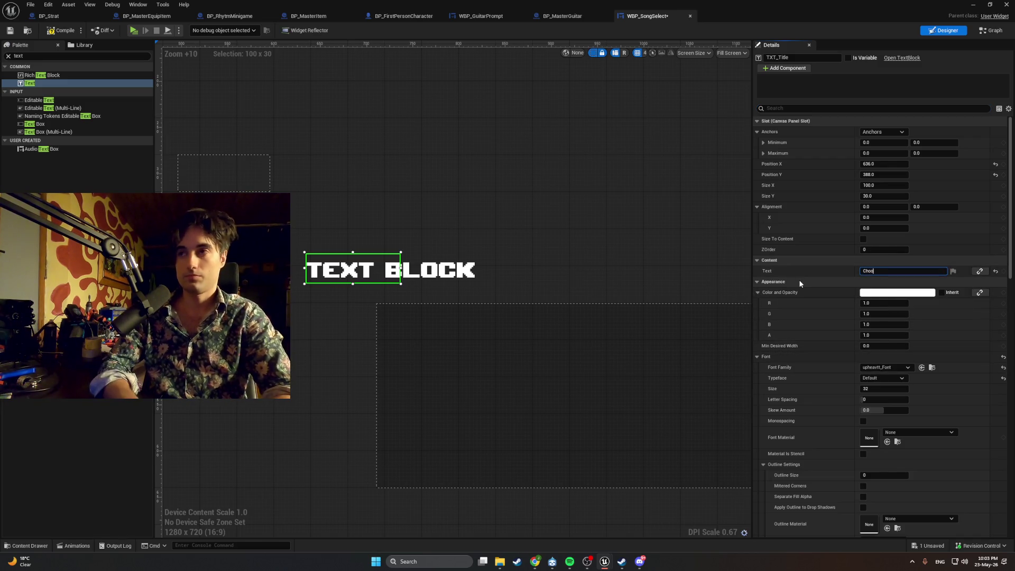
type("se Song")
key("Return")
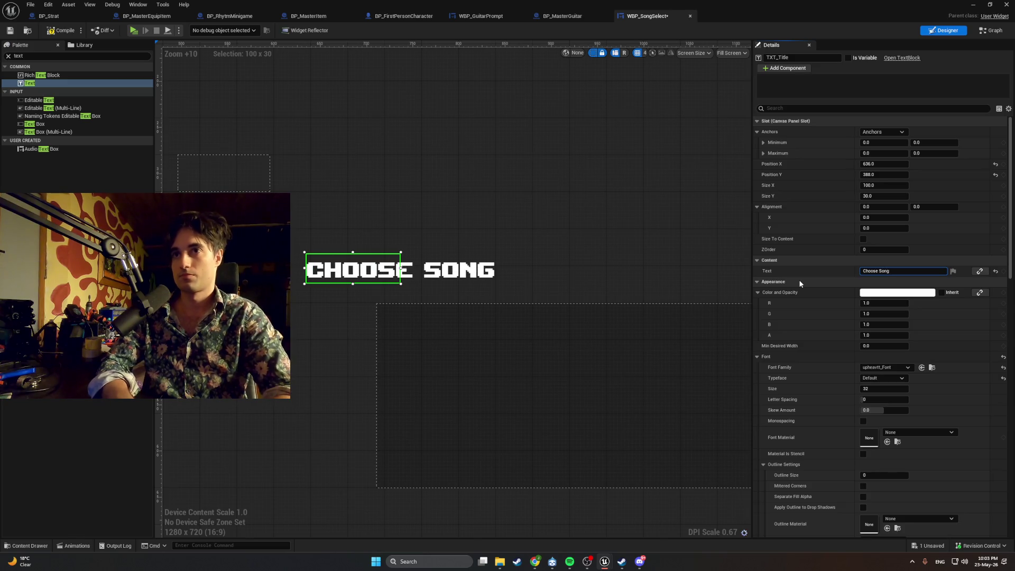
left_click_drag(384, 273, 449, 294)
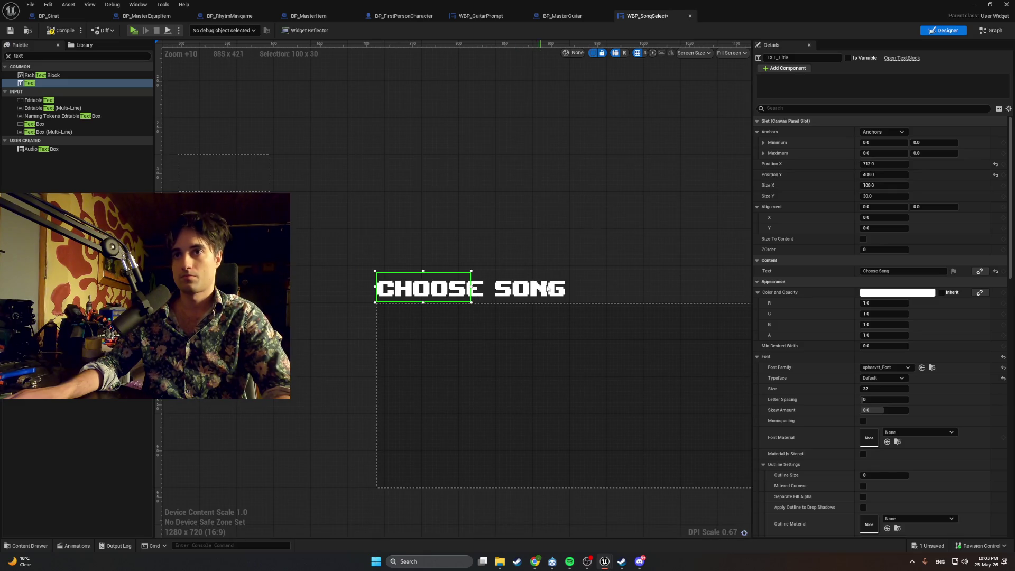
left_click(885, 389)
type("18")
key("Return")
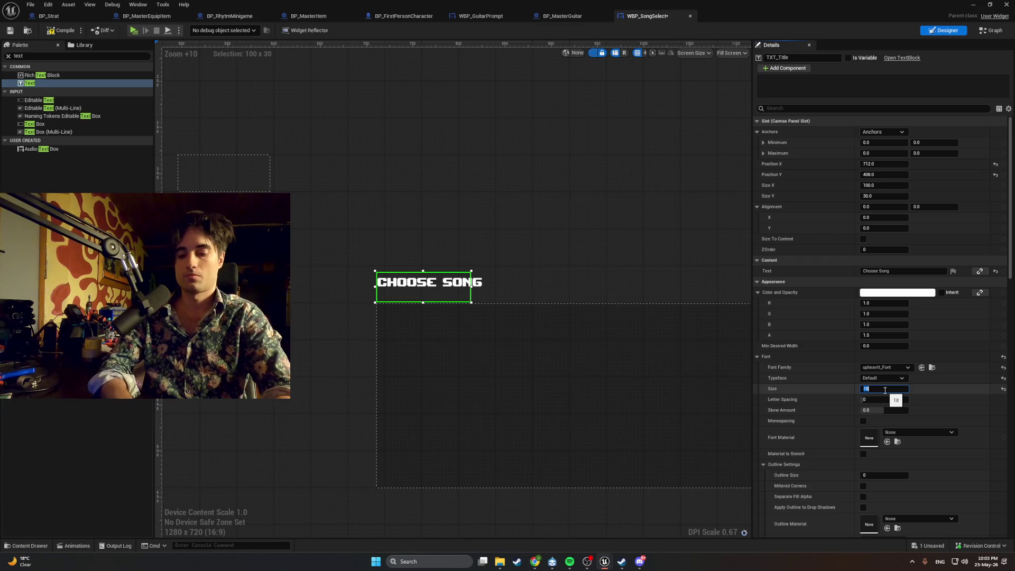
left_click_drag(459, 297, 460, 313)
left_click(468, 268)
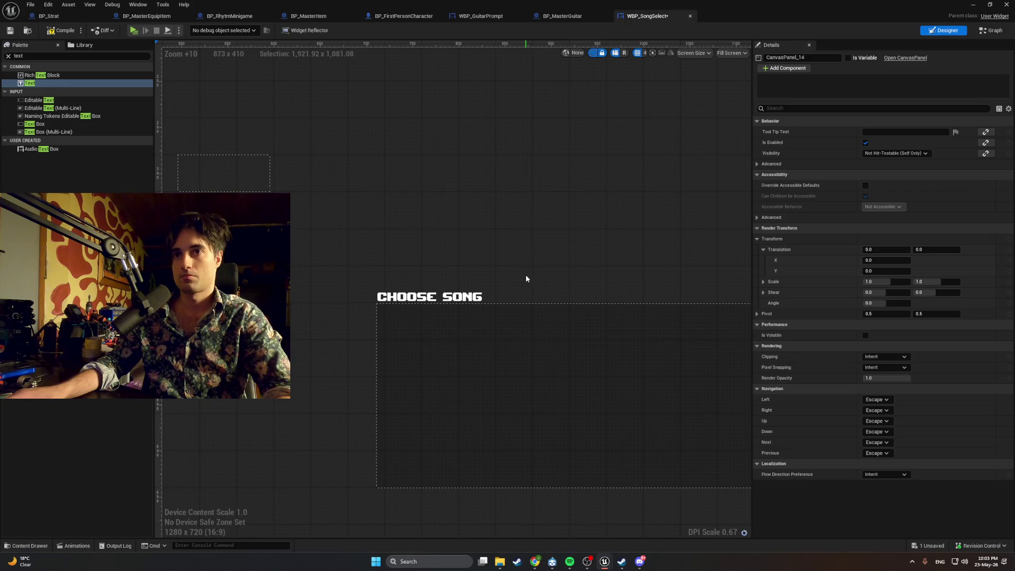
Step: Undo the title's move into the vertical box and place it above the border's top-left
mouse_move(524, 277)
left_mouse_down()
mouse_move(503, 255)
mouse_move(396, 262)
left_mouse_up()
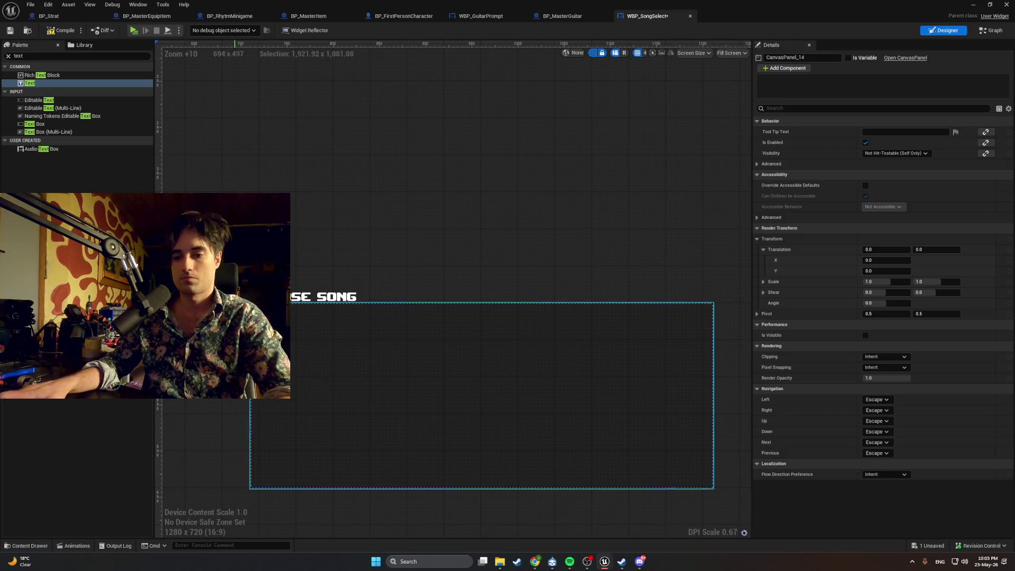
left_click(285, 304)
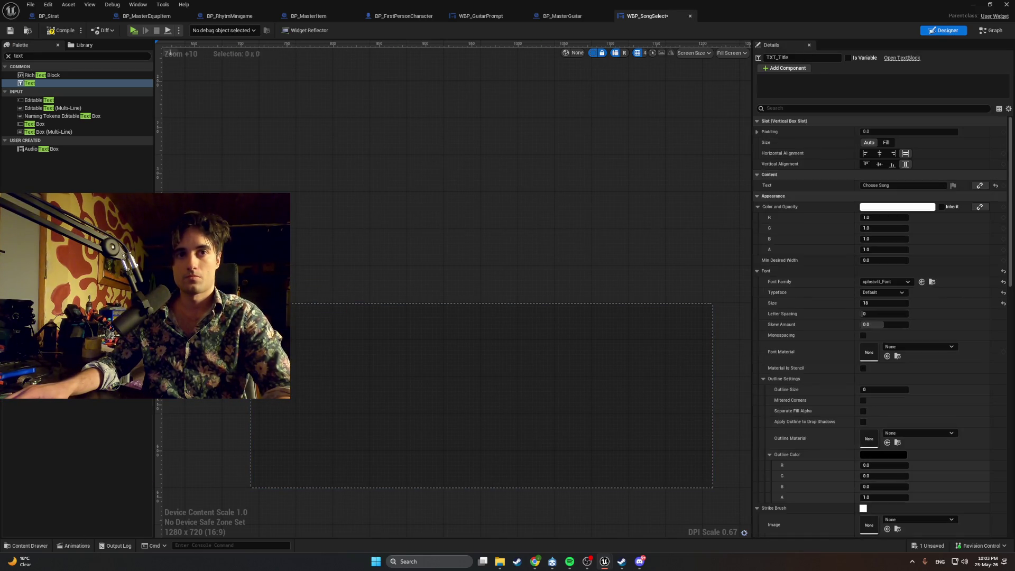
scroll(385, 283, "down", 6)
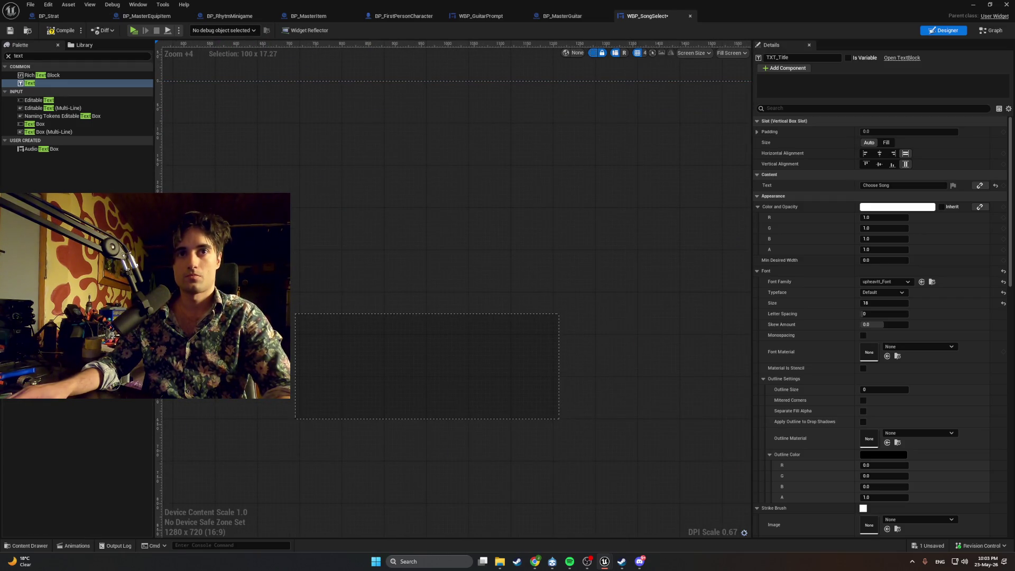
key("ctrl+z")
left_click_drag(333, 313, 338, 316)
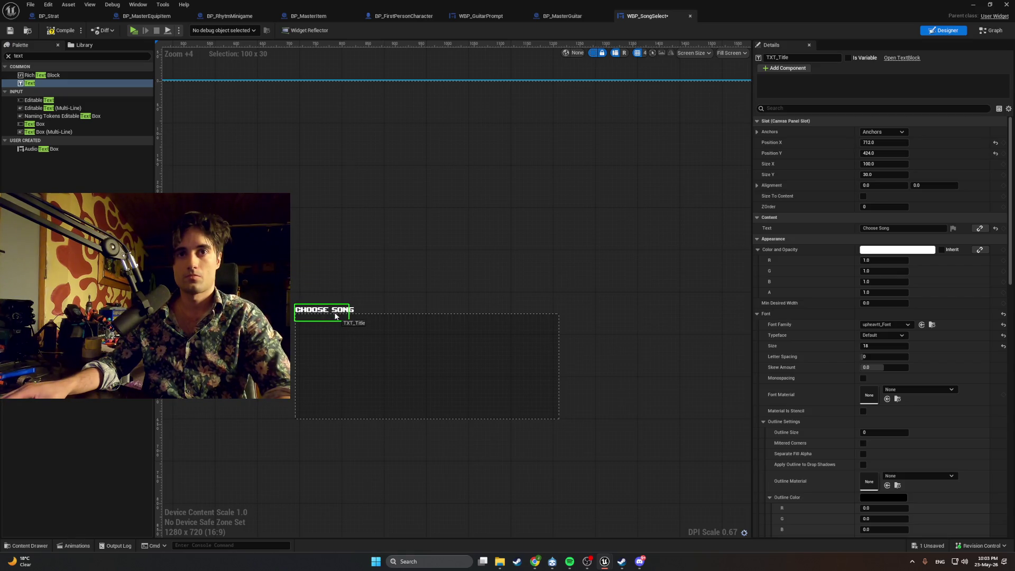
left_click(325, 268)
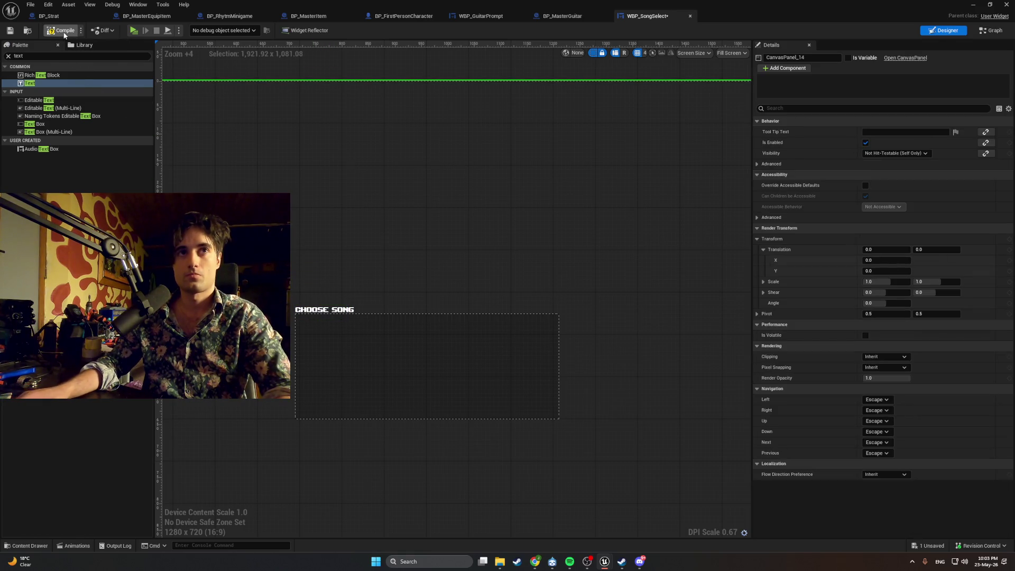
scroll(264, 245, "up", 1)
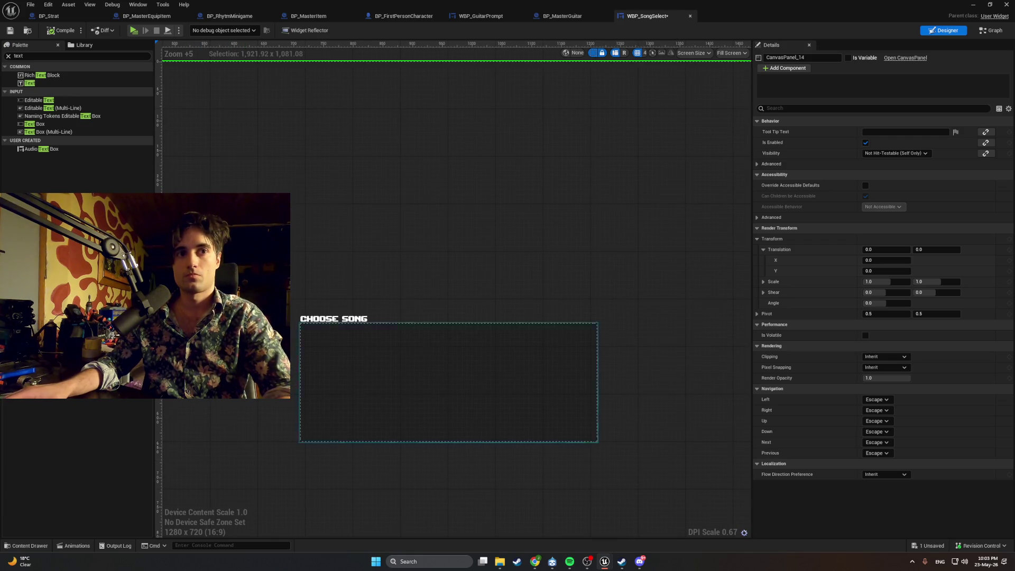
Step: Undo the last drop and move VB_Content holding the title above the border
key("ctrl+z")
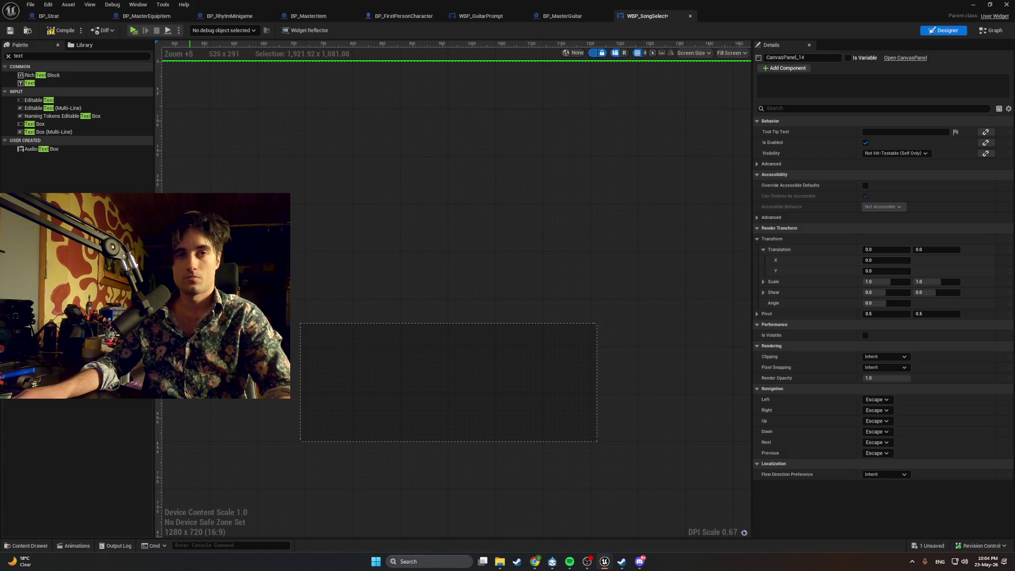
mouse_move(233, 296)
left_mouse_down()
mouse_move(292, 308)
mouse_move(322, 329)
left_mouse_up()
left_click(343, 282)
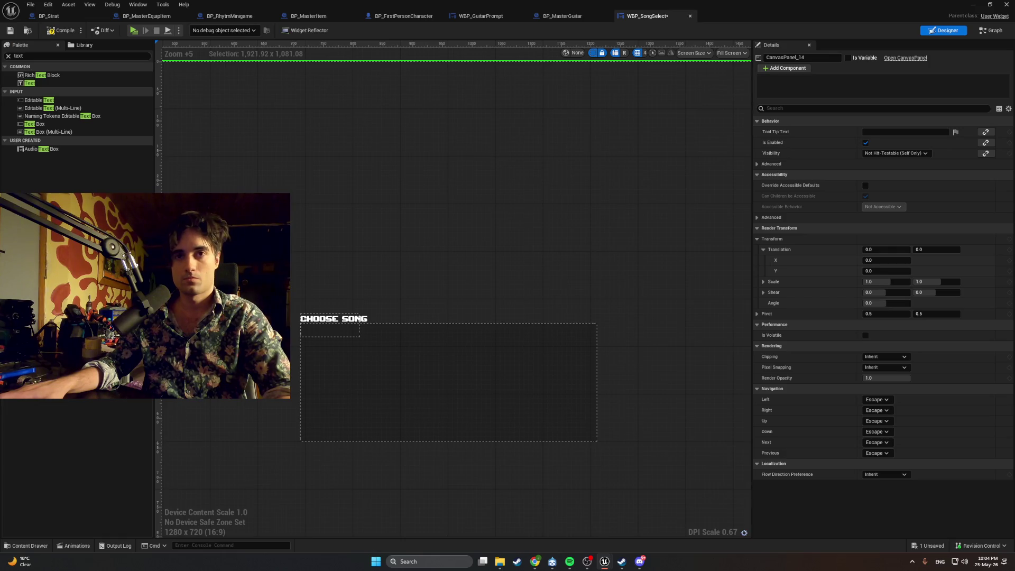
key("alt+Tab")
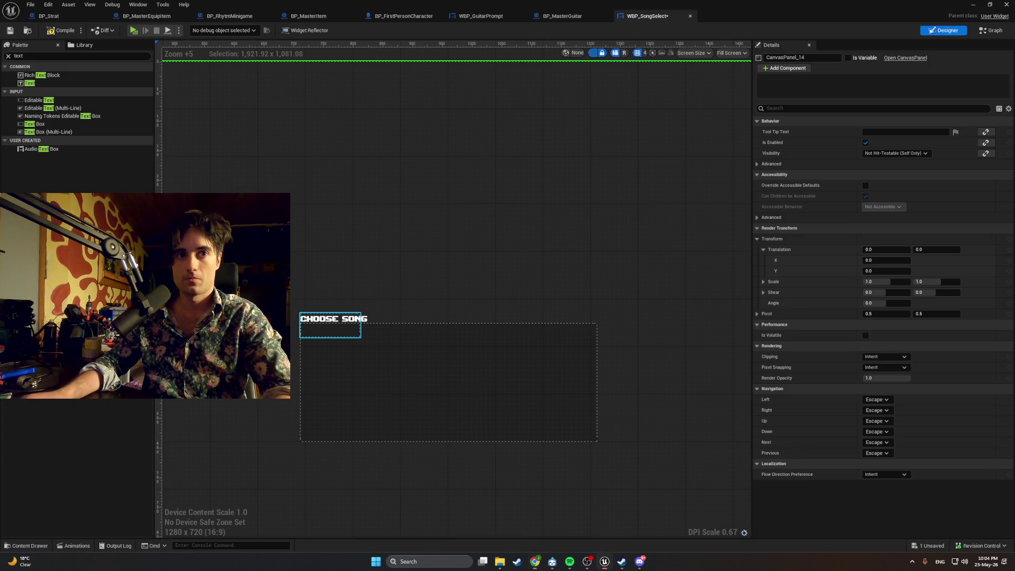
Step: Select VB_Content and filter its Details for size settings
left_click(334, 329)
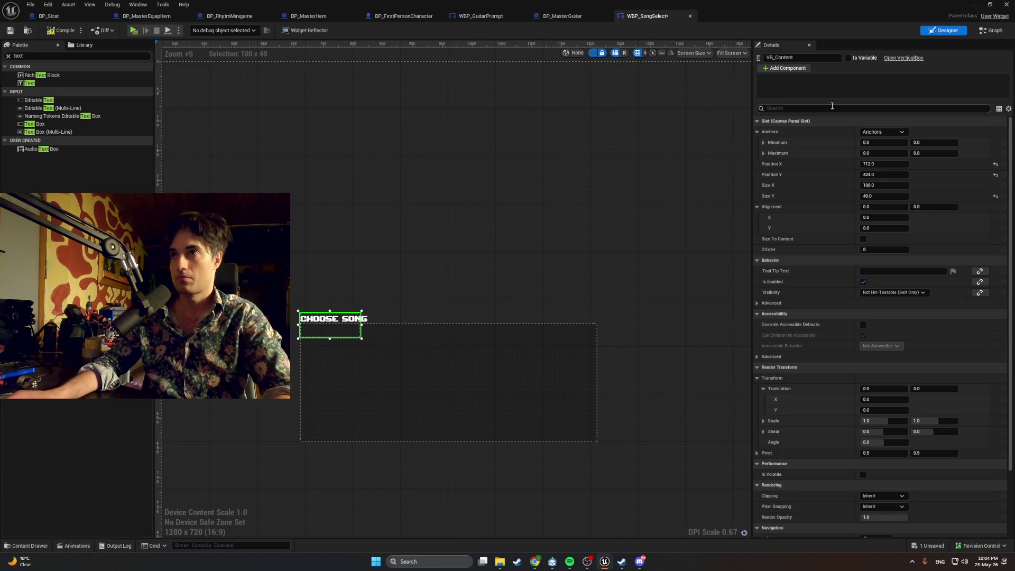
left_click(832, 107)
type("size")
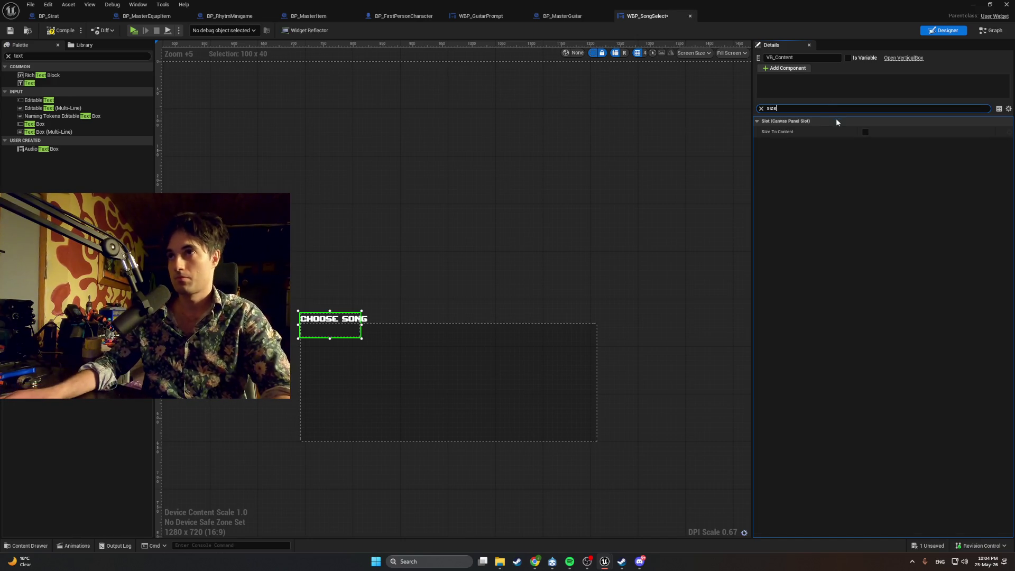
left_click(762, 108)
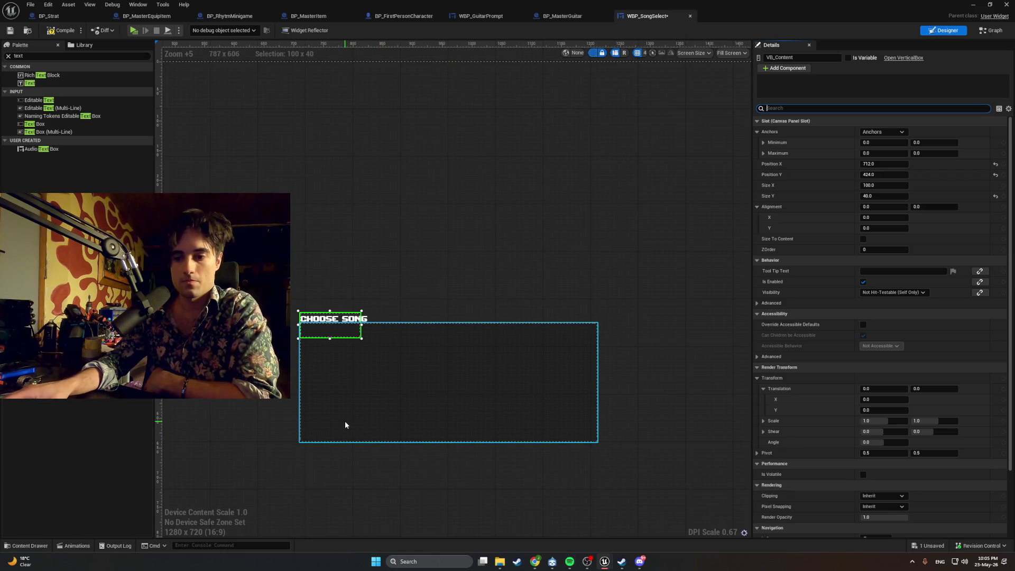
Step: Set TXT_Title's horizontal and vertical alignment to Center within VB_Content
left_click(333, 319)
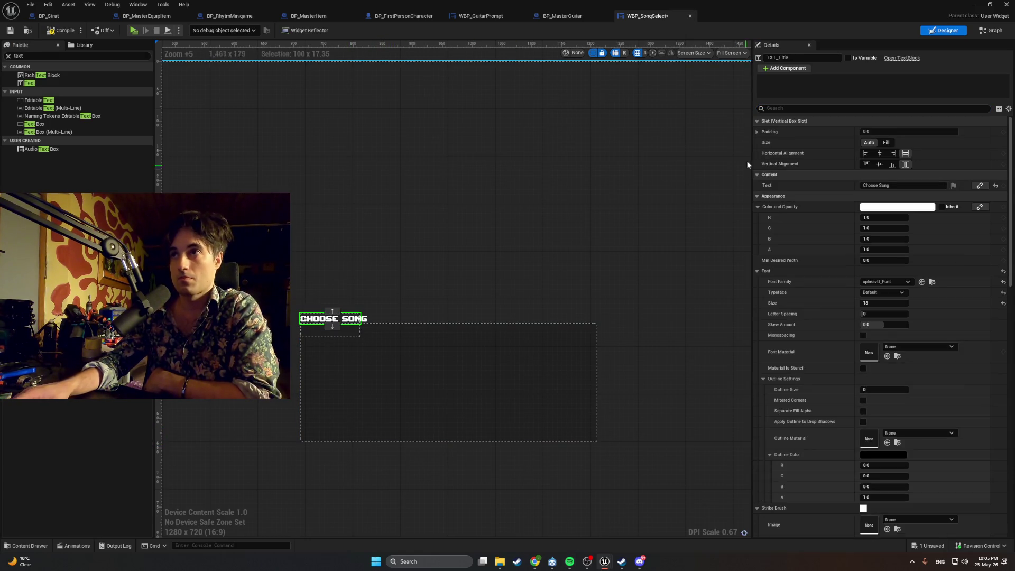
left_click(776, 110)
type("aligm")
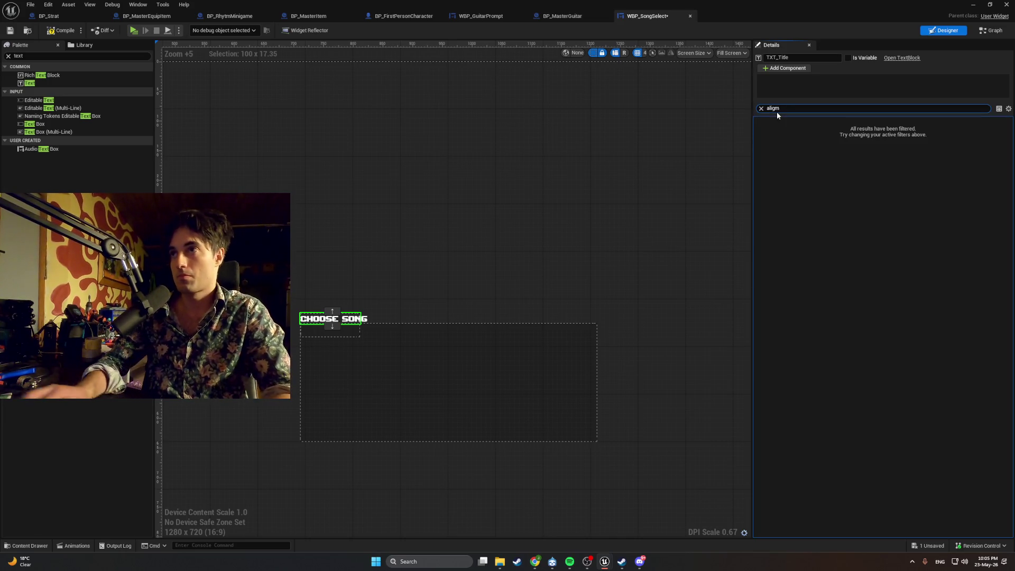
key("BackSpace")
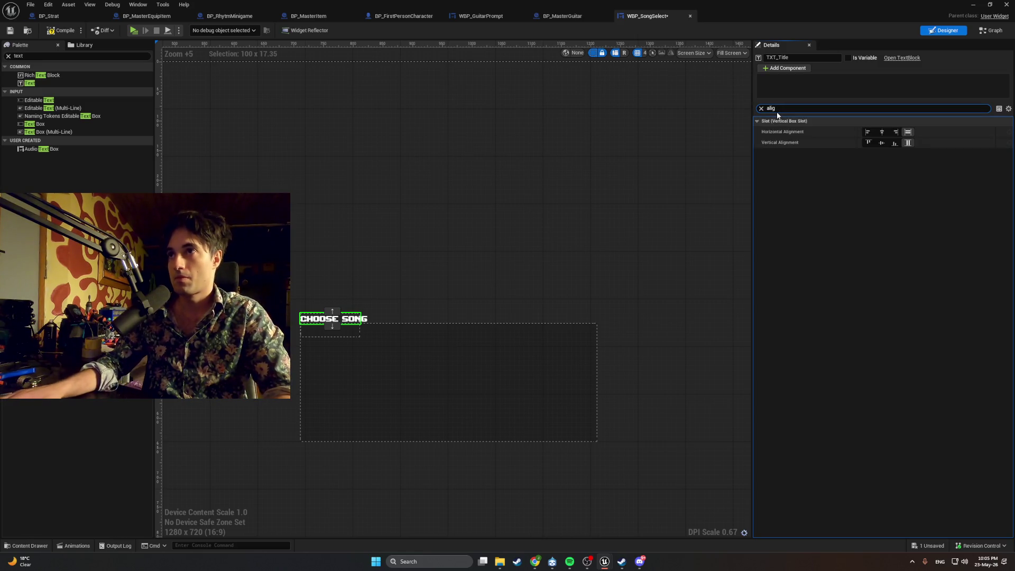
left_click(882, 132)
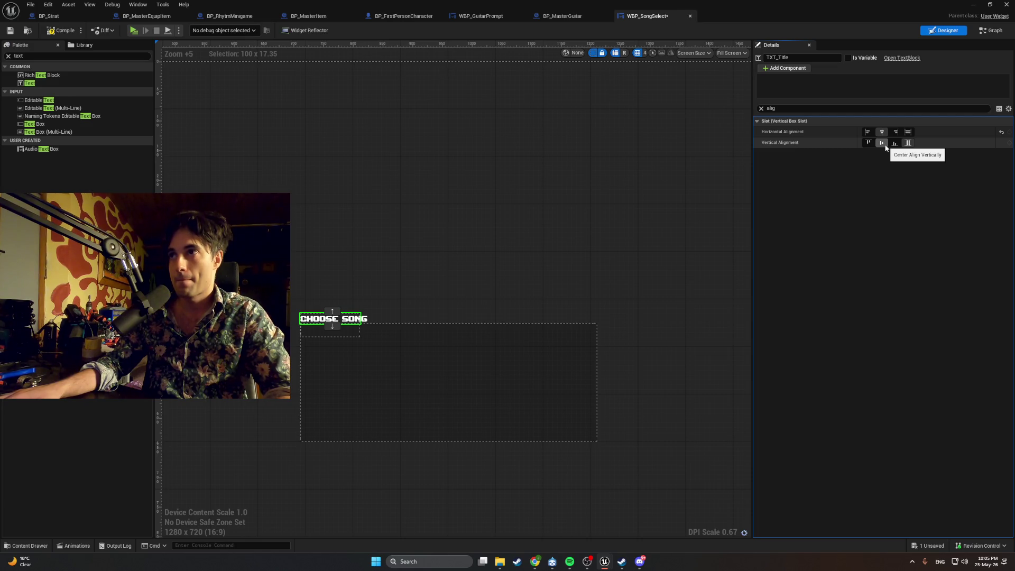
left_click(885, 146)
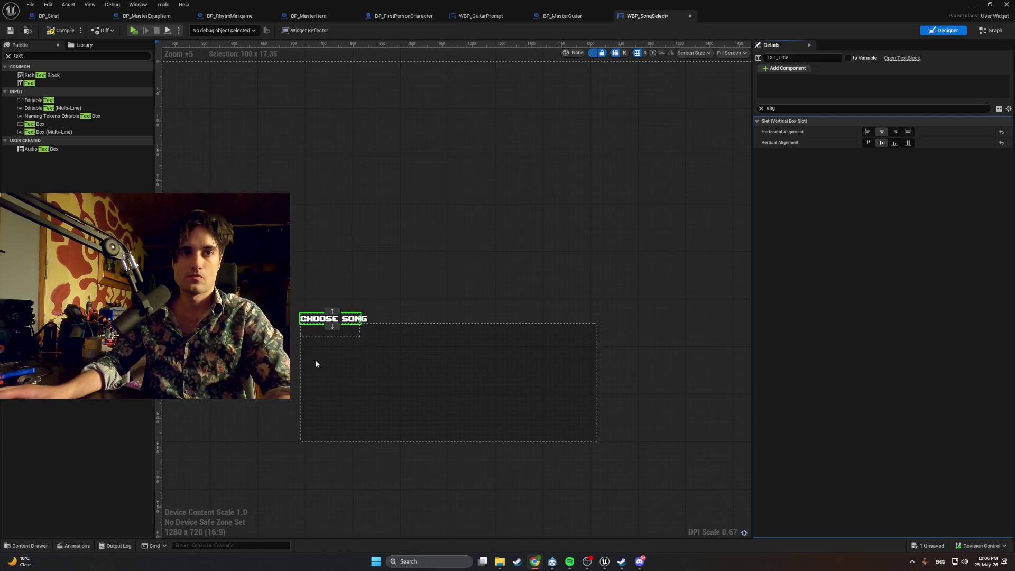
left_click(31, 75)
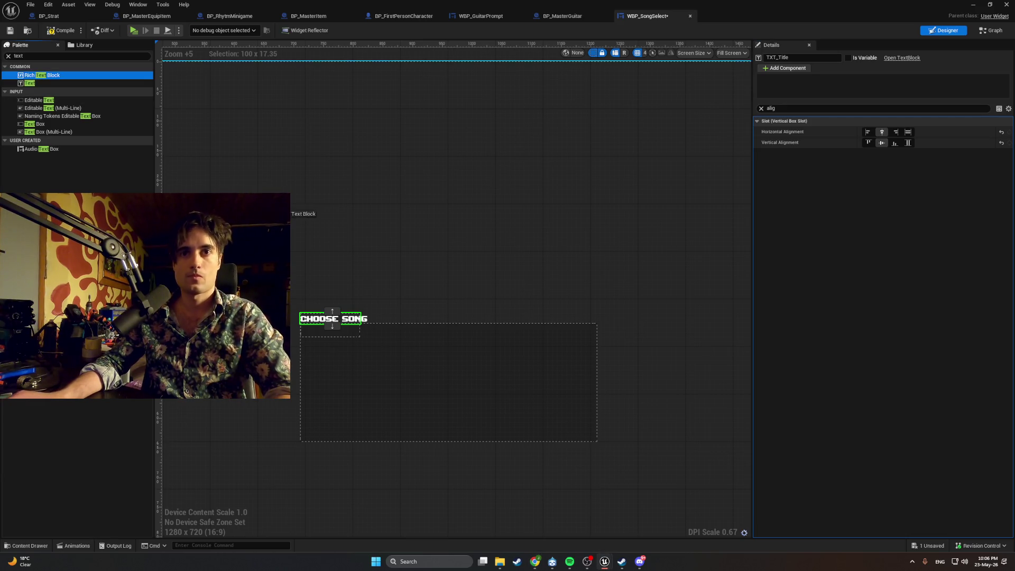
left_click_drag(32, 75, 331, 334)
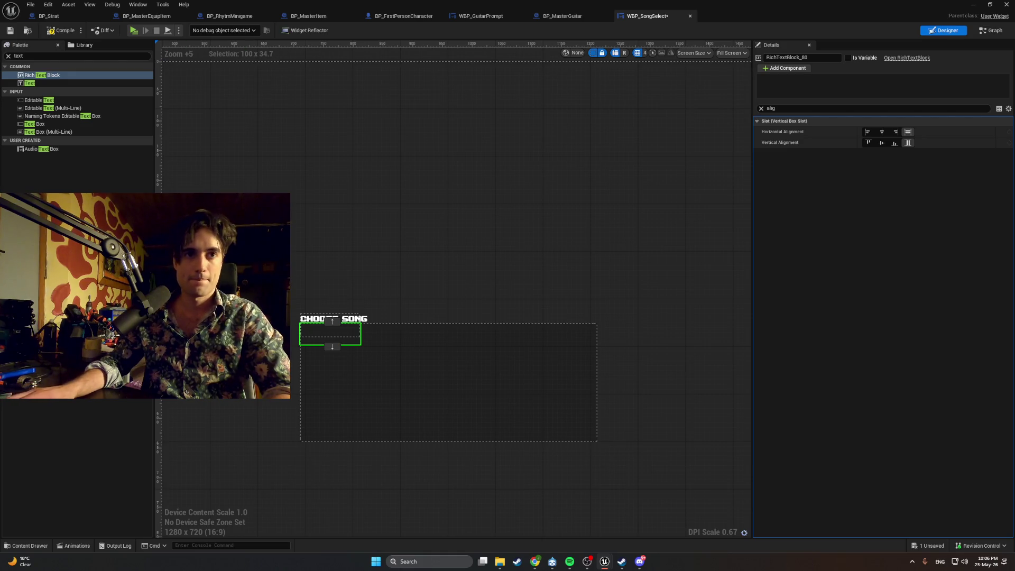
type("TXT_SongName")
key("Return")
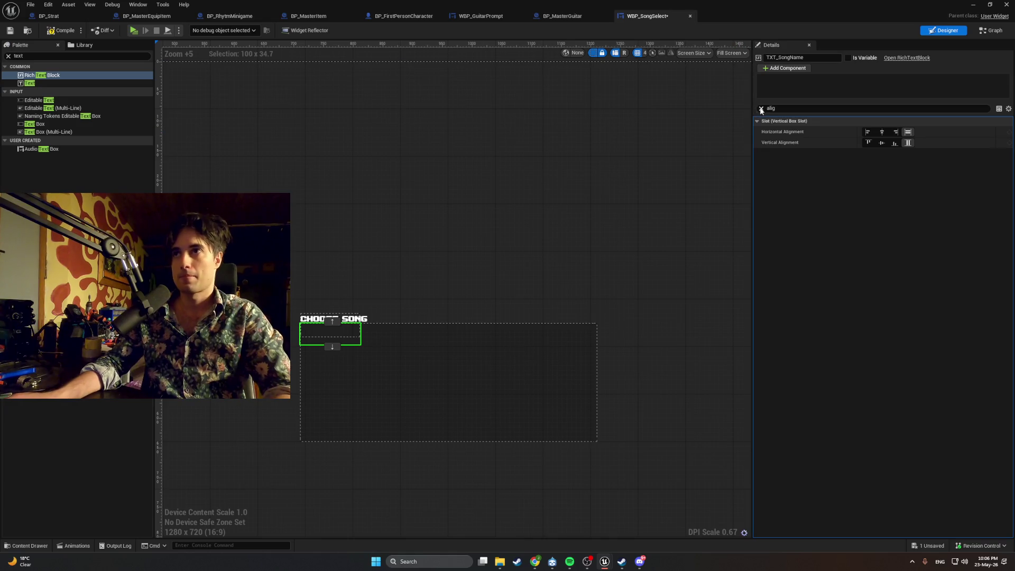
left_click(882, 132)
left_click(882, 143)
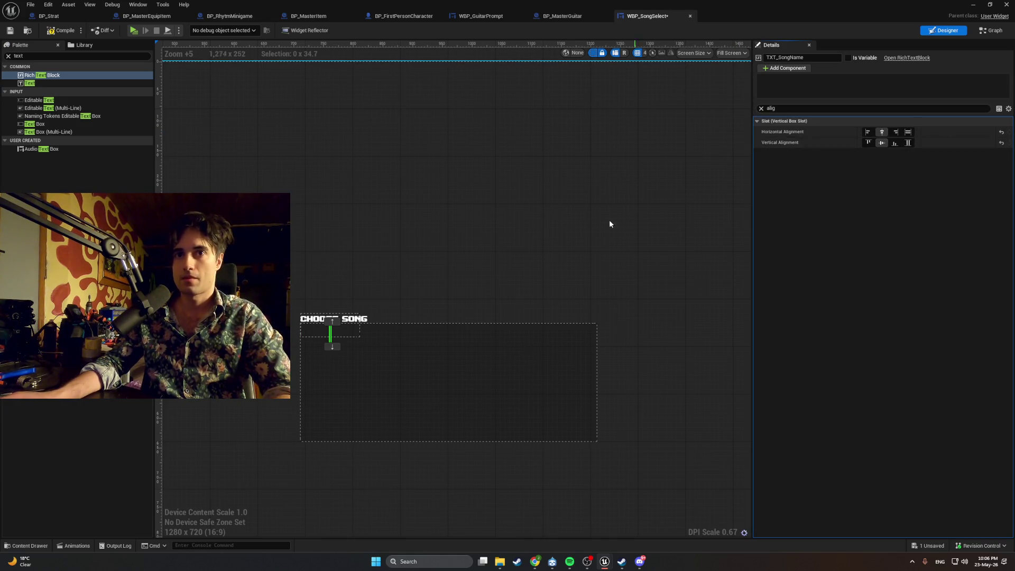
left_click(766, 109)
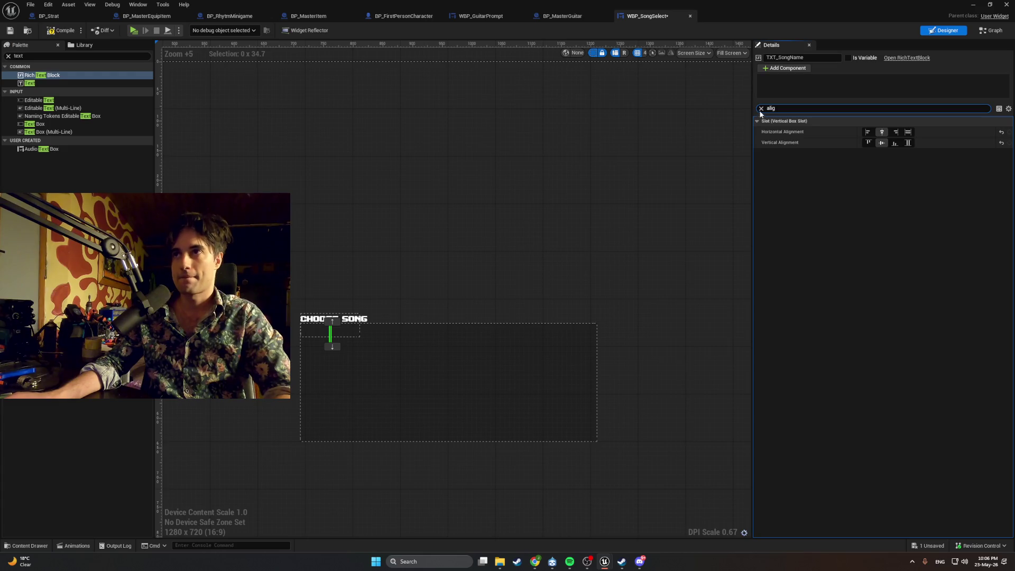
left_click(761, 109)
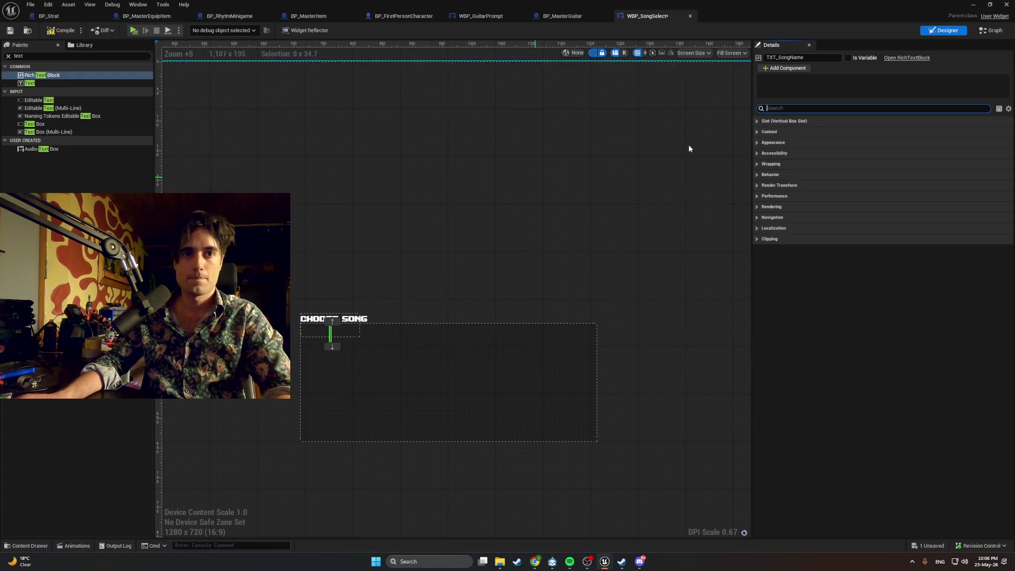
left_click(759, 122)
left_click(758, 121)
left_click(757, 132)
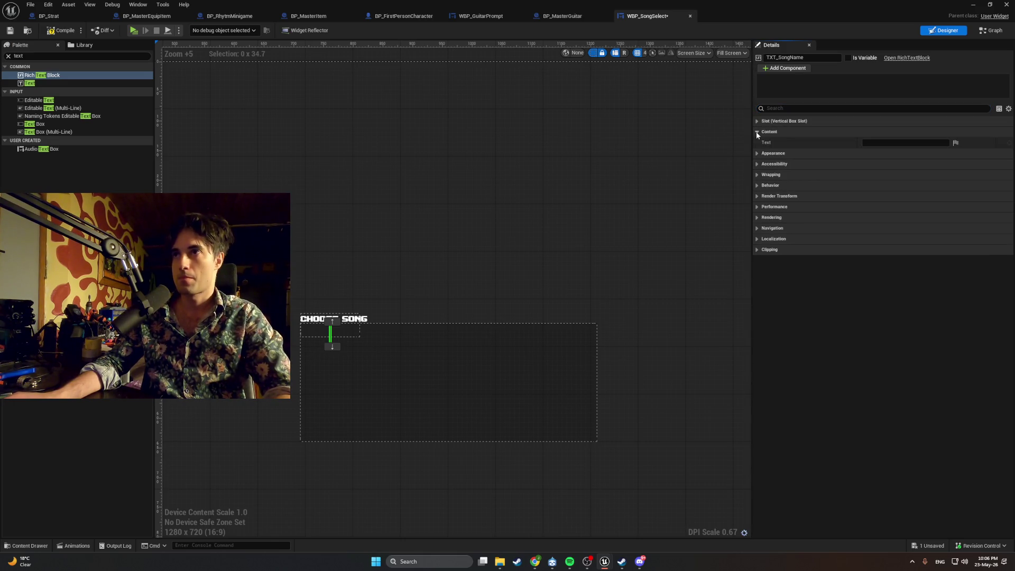
left_click(872, 143)
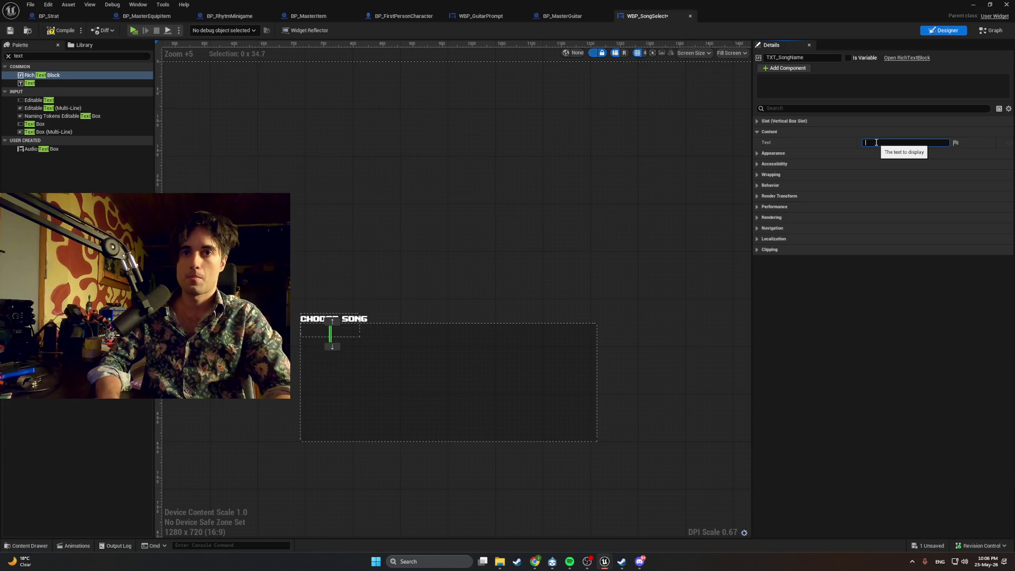
type("TestSong")
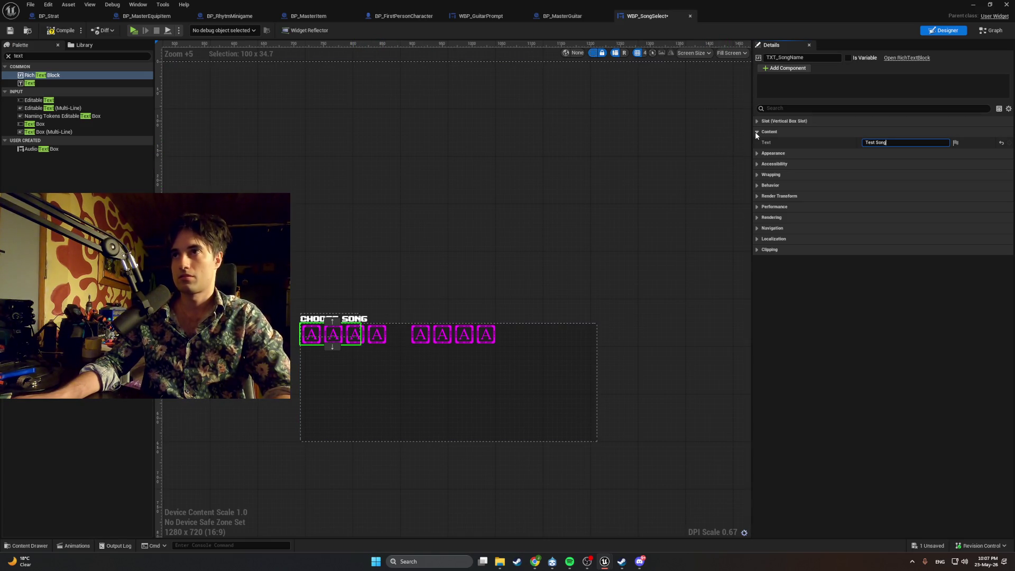
left_click(758, 153)
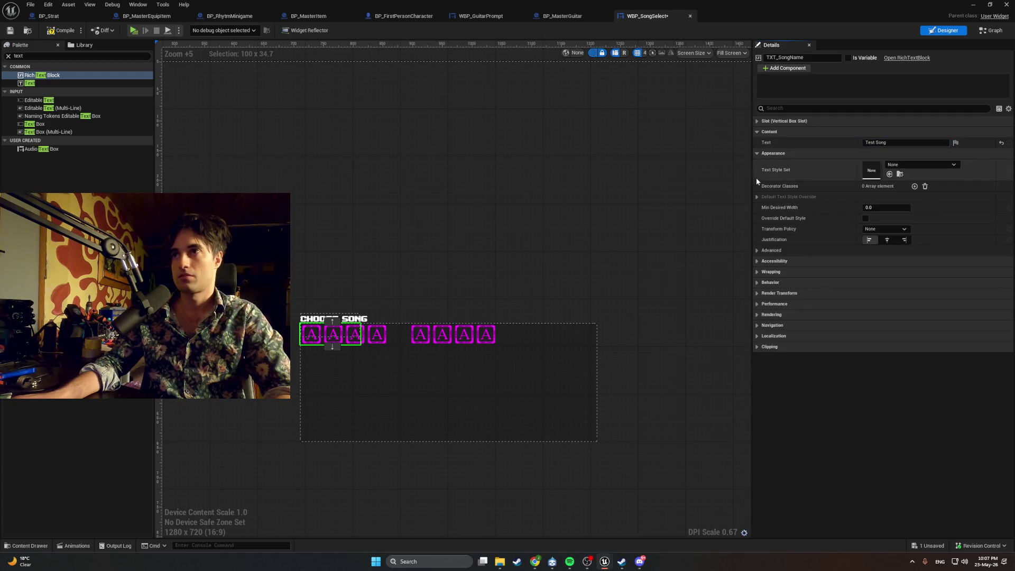
left_click(756, 258)
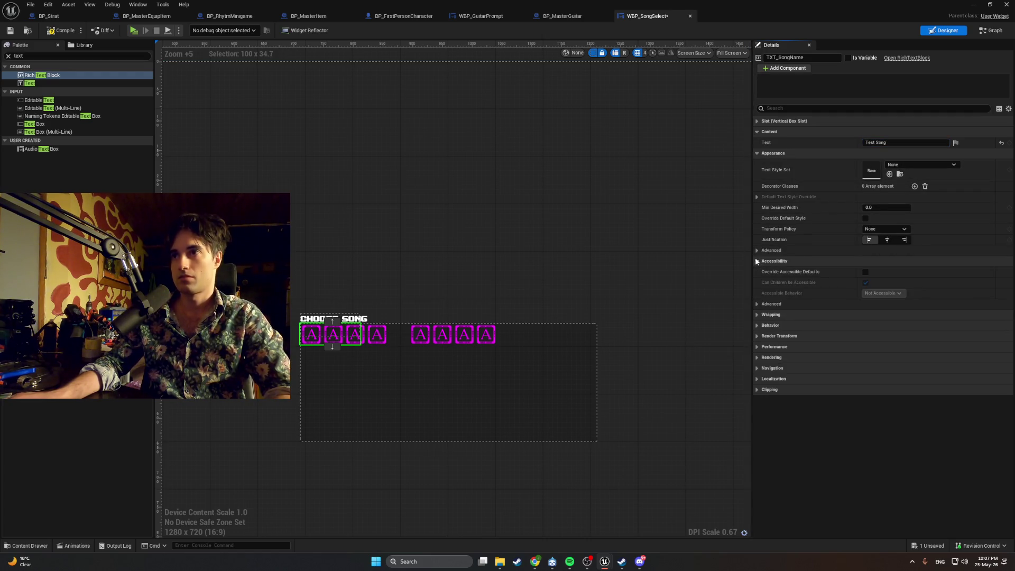
left_click(876, 172)
left_click(874, 175)
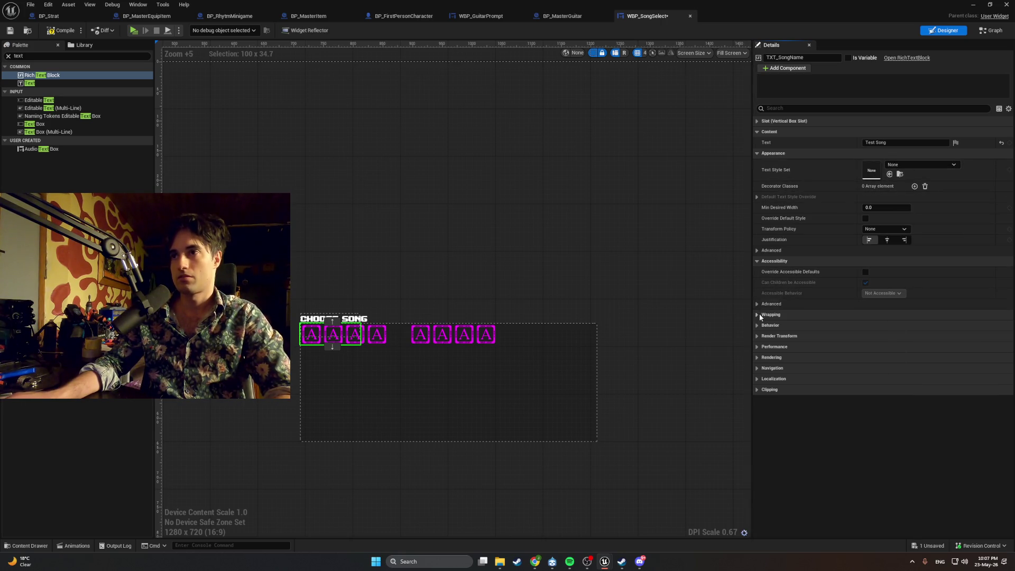
left_click(758, 304)
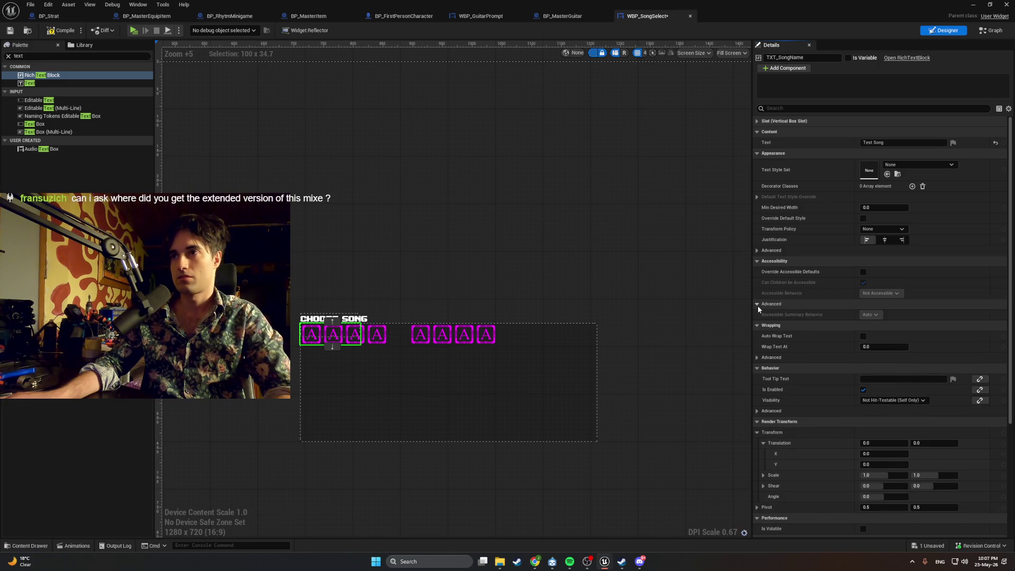
scroll(758, 309, "down", 5)
scroll(757, 305, "up", 5)
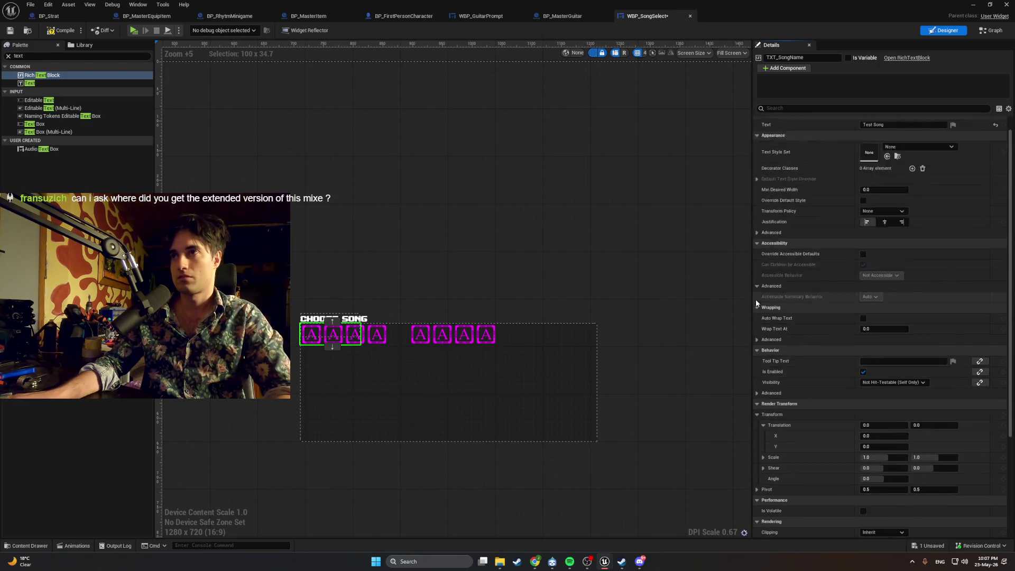
left_click(788, 109)
type("font")
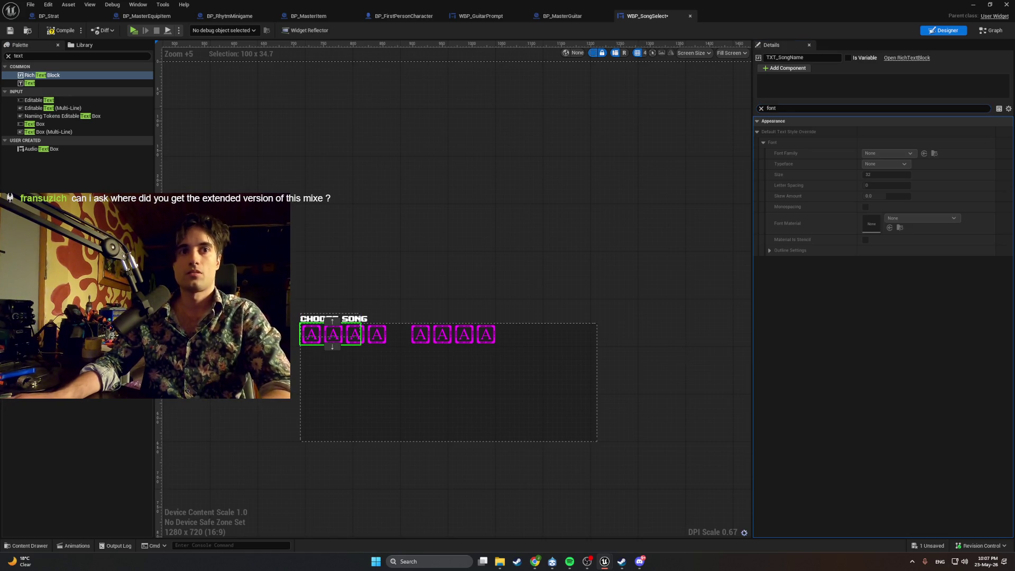
left_click(29, 83)
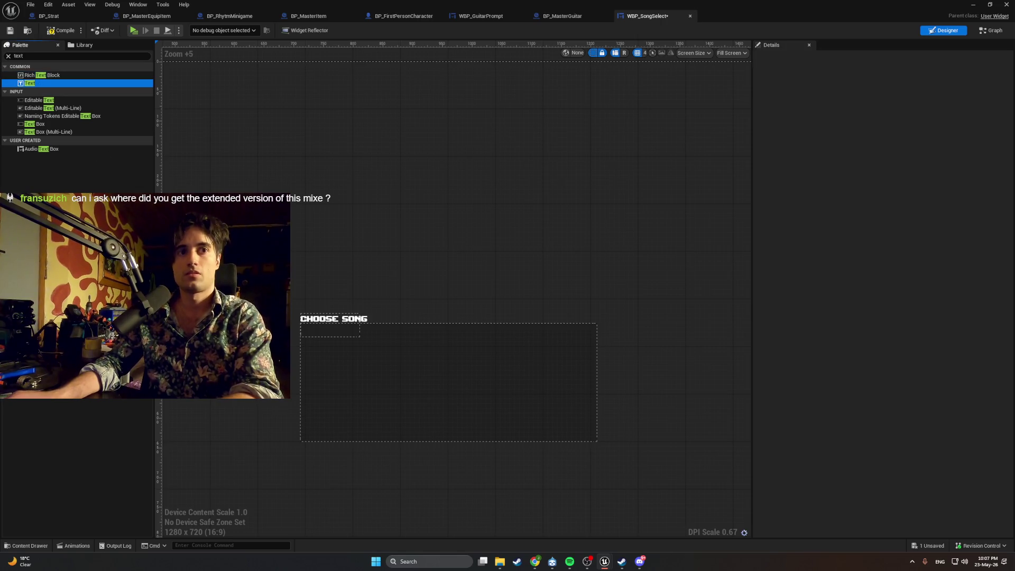
Step: Add a Text block named TXT_SongName under CHOOSE SONG and start editing its Text field
left_click_drag(29, 83, 328, 333)
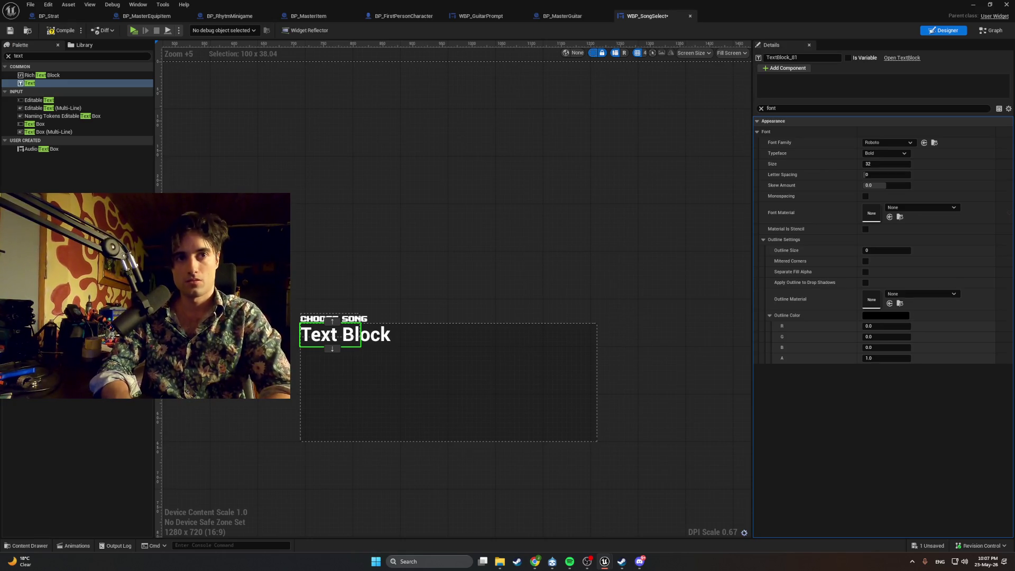
type("TXT_SongName")
key("Return")
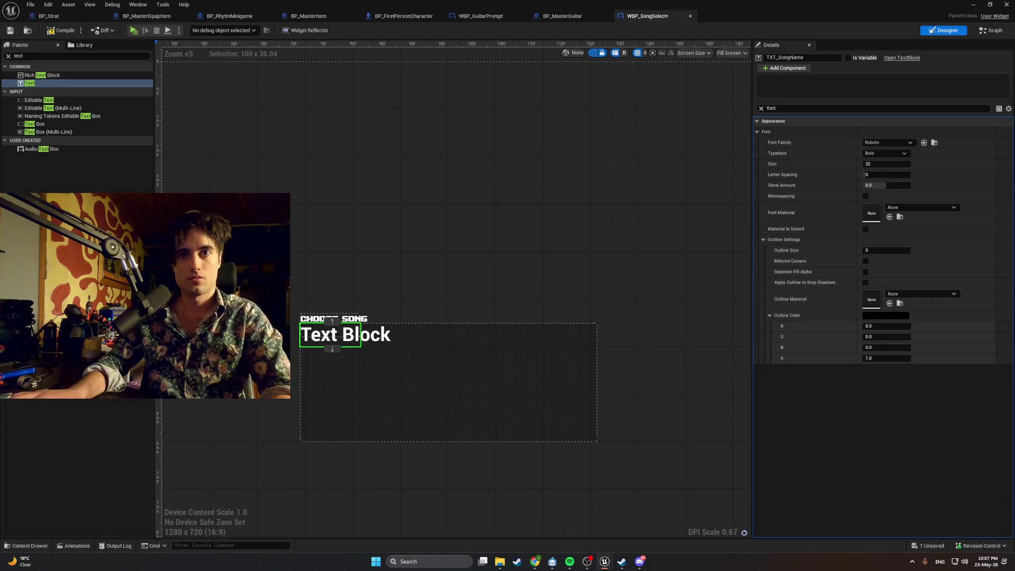
left_click(762, 109)
type("text")
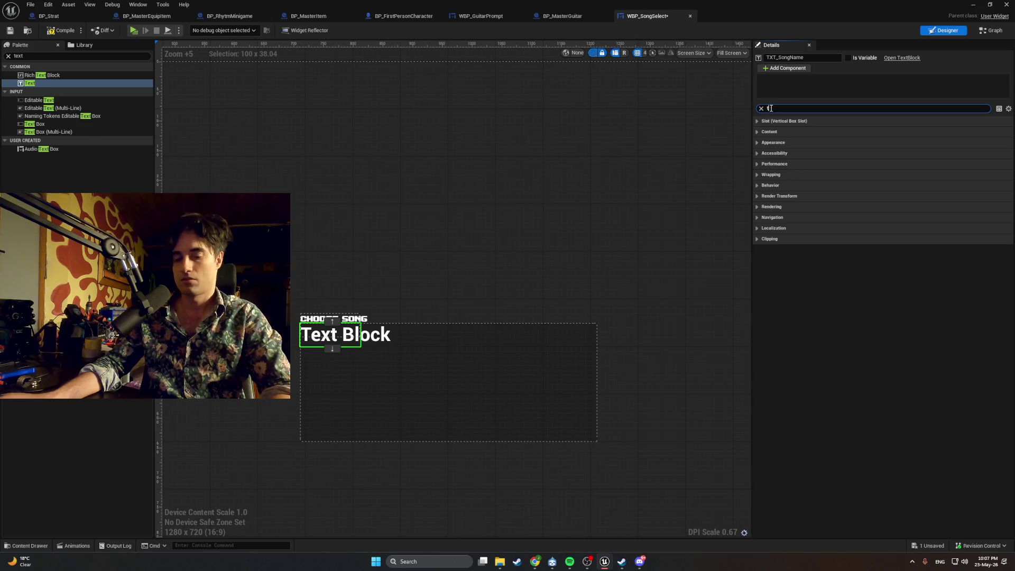
left_click(888, 133)
Step: Set the song-name text to 'Test Song' and centre it horizontally and vertically
type("S")
key("BackSpace")
type("Test Song")
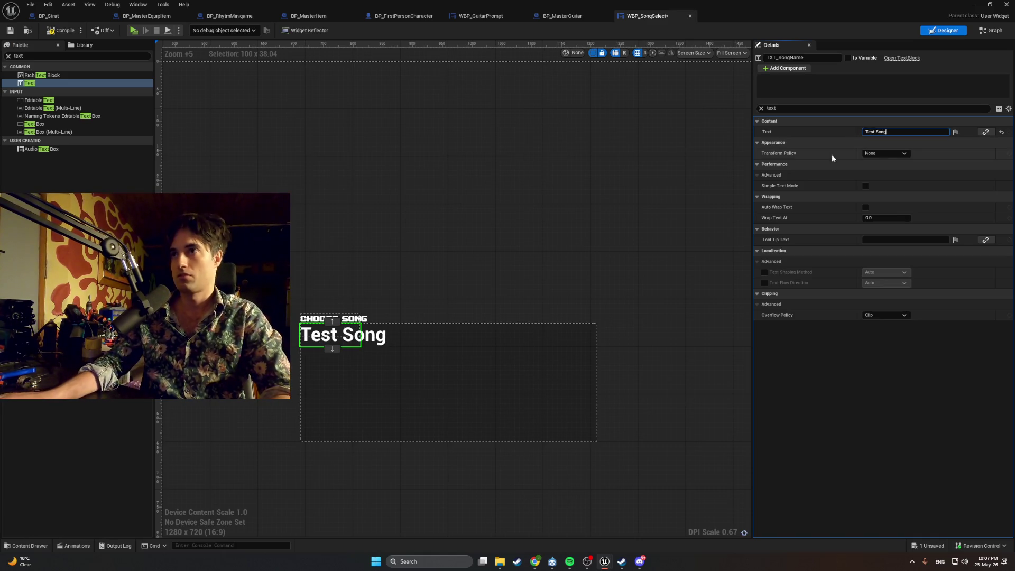
left_click(762, 109)
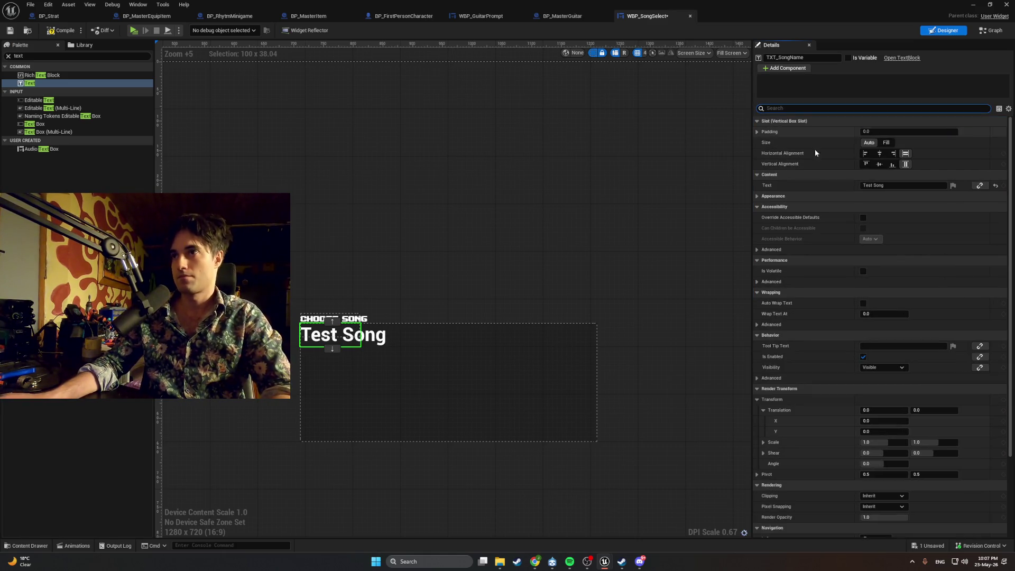
left_click(880, 153)
left_click(880, 163)
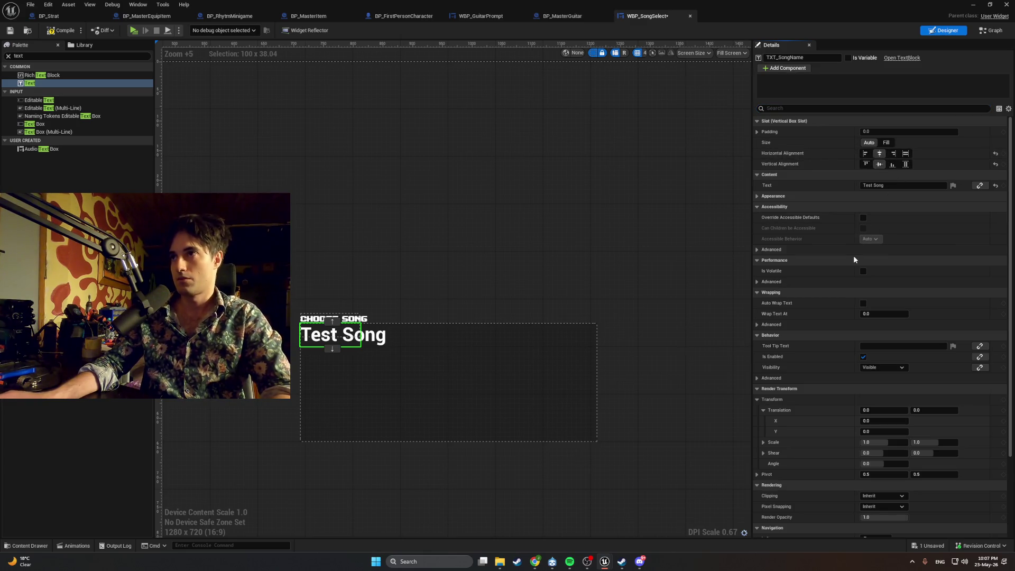
Step: Review the font, advanced localization and clipping settings, then select the CHOOSE SONG title
left_click(790, 113)
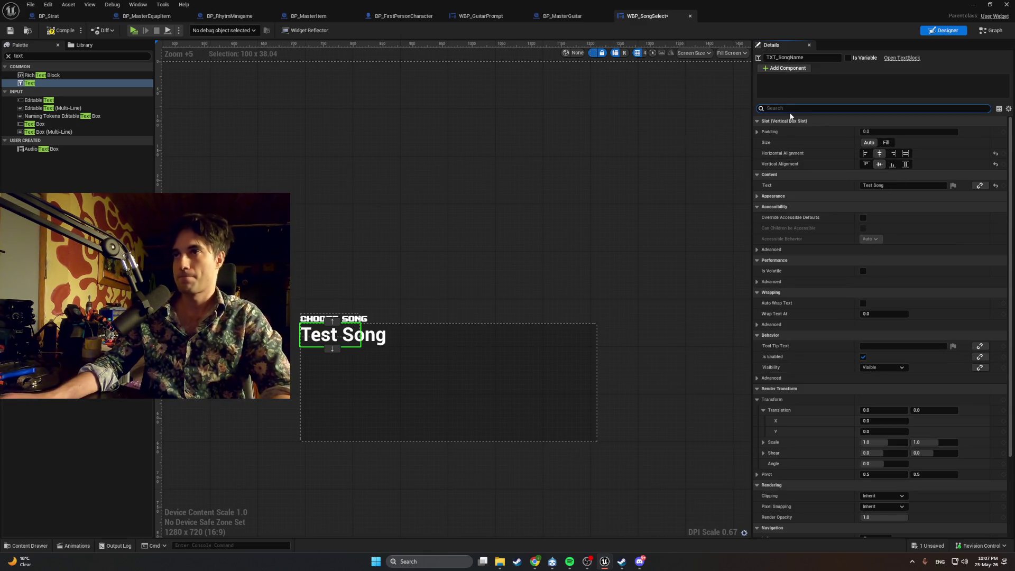
type("font")
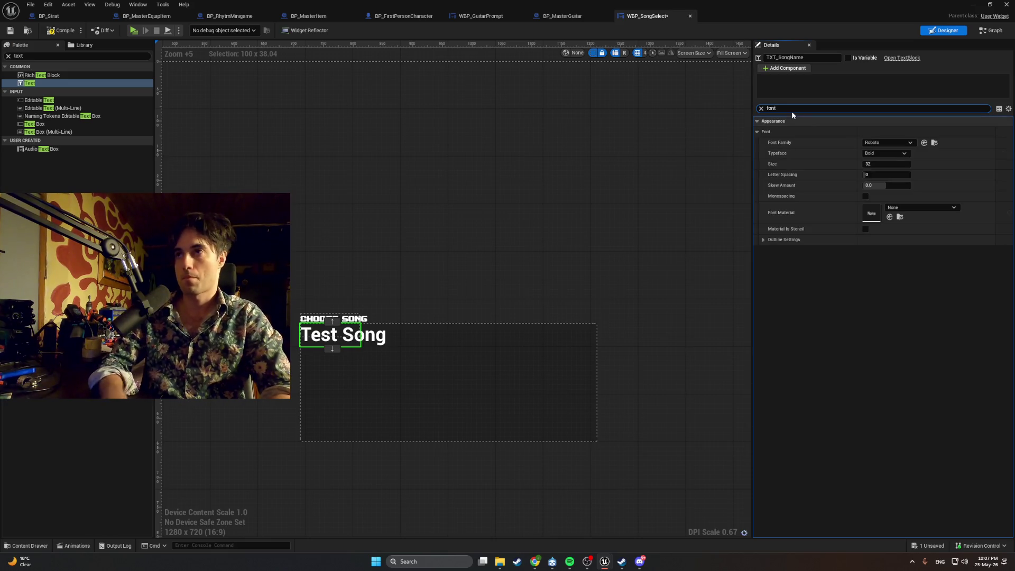
left_click(919, 208)
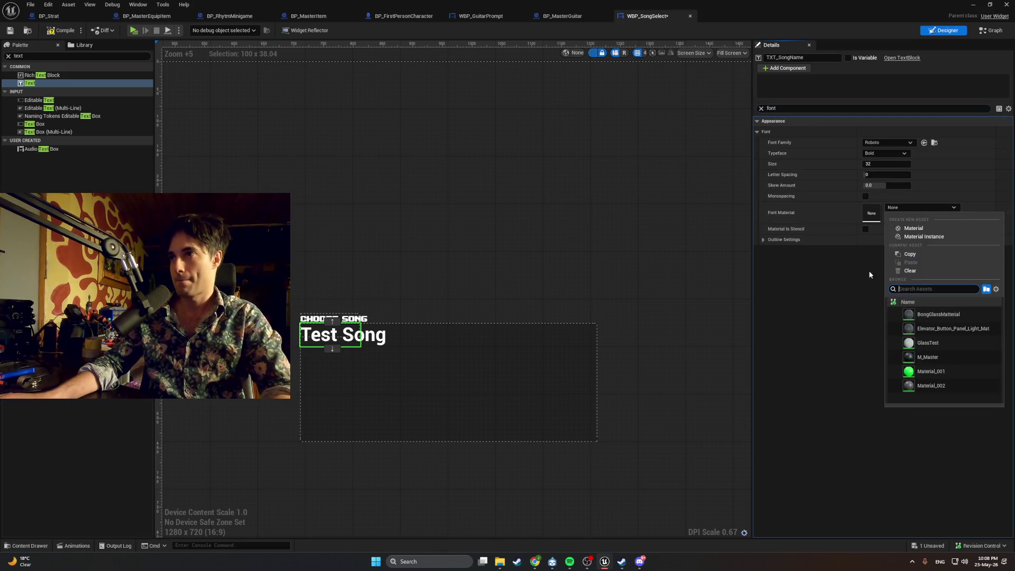
left_click(875, 244)
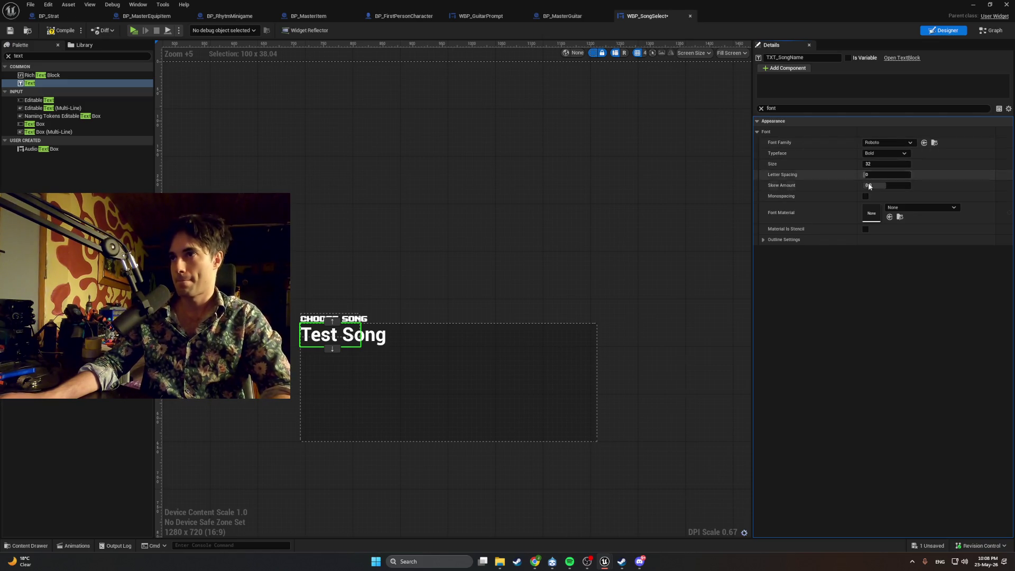
left_click(761, 109)
scroll(833, 239, "down", 10)
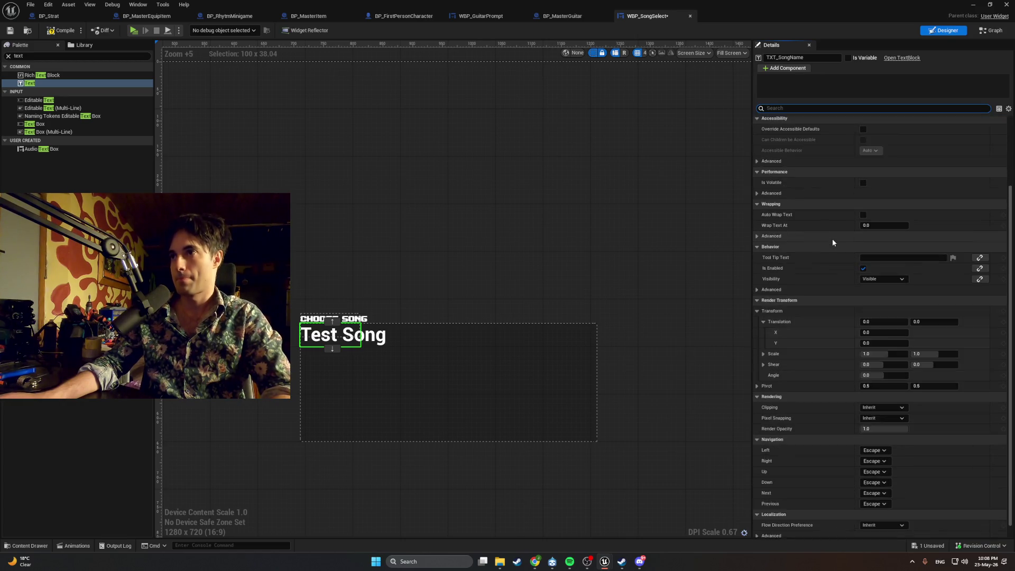
left_click(761, 521)
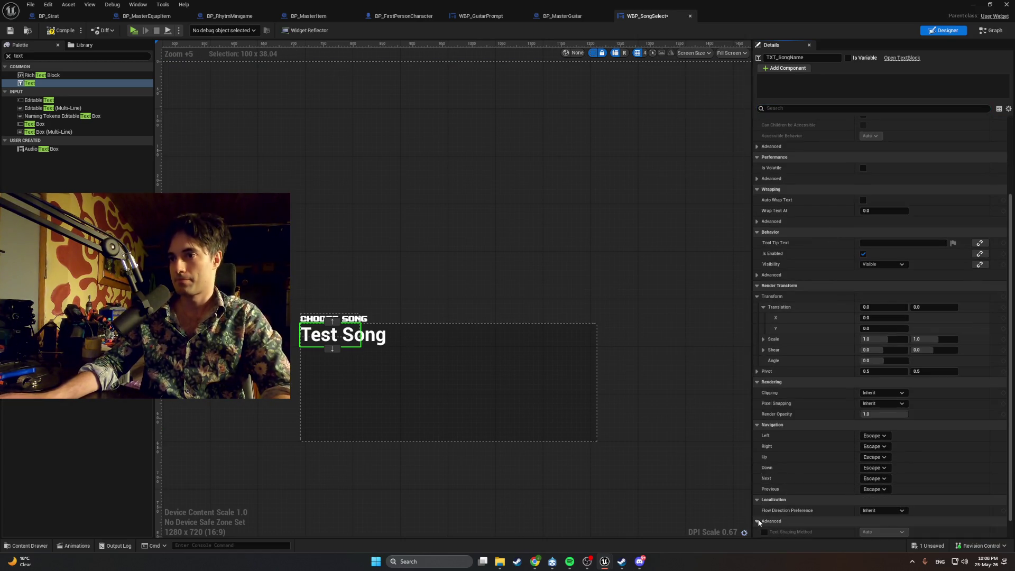
scroll(832, 399, "down", 1)
left_click(760, 531)
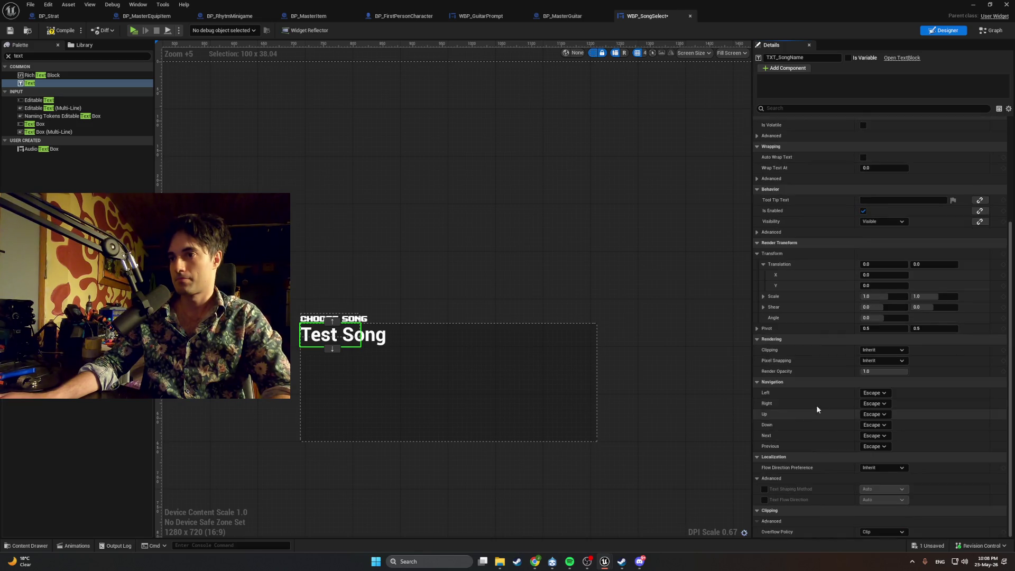
left_click(349, 319)
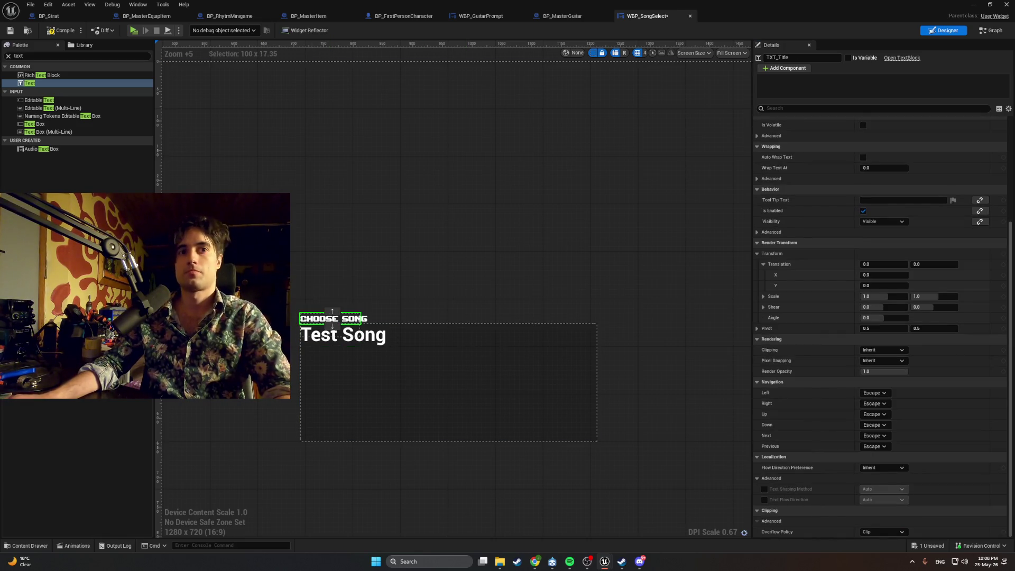
scroll(834, 259, "up", 6)
left_click(774, 108)
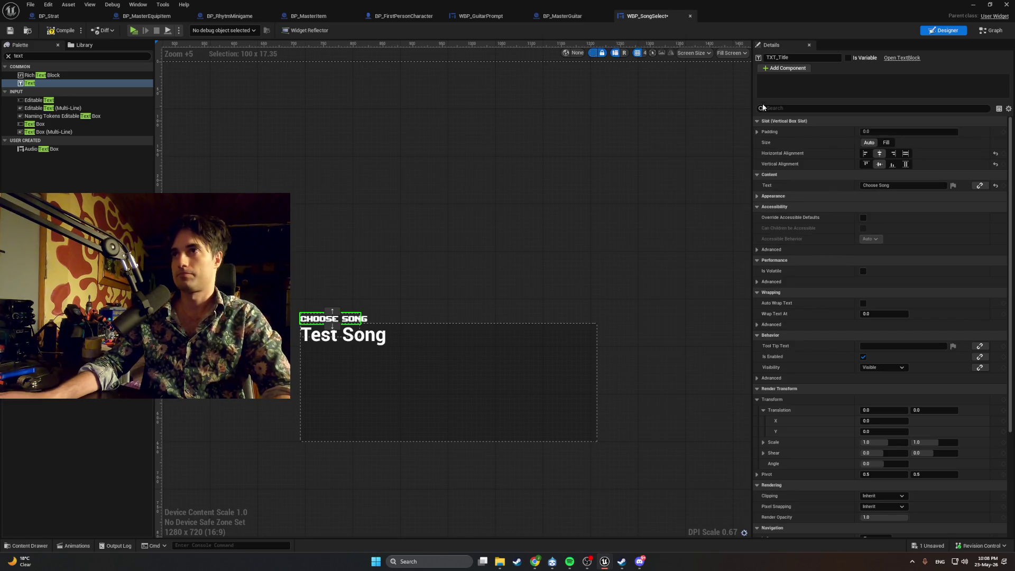
type("font")
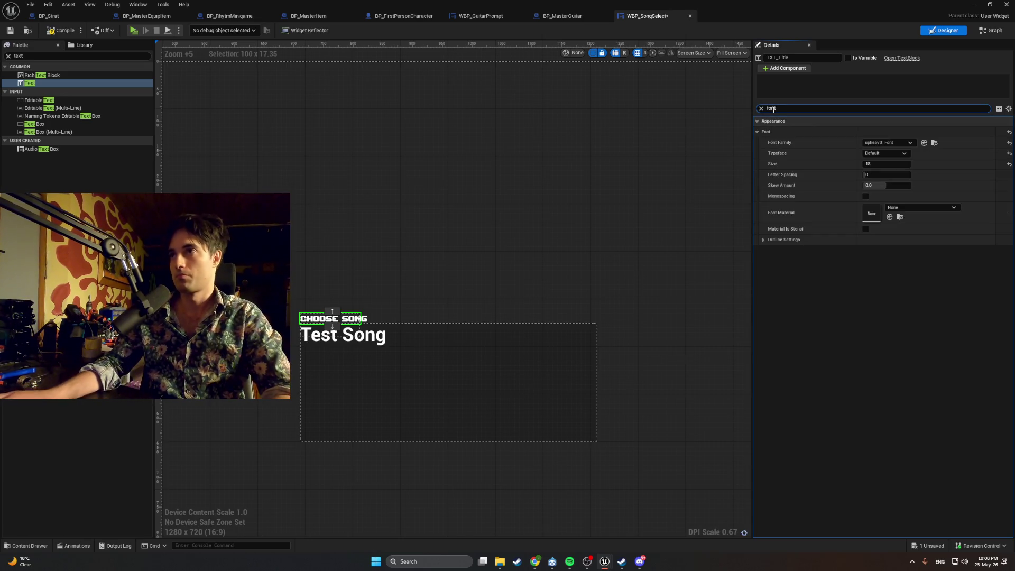
key("BackSpace")
key("BackSpace")
key("BackSpace")
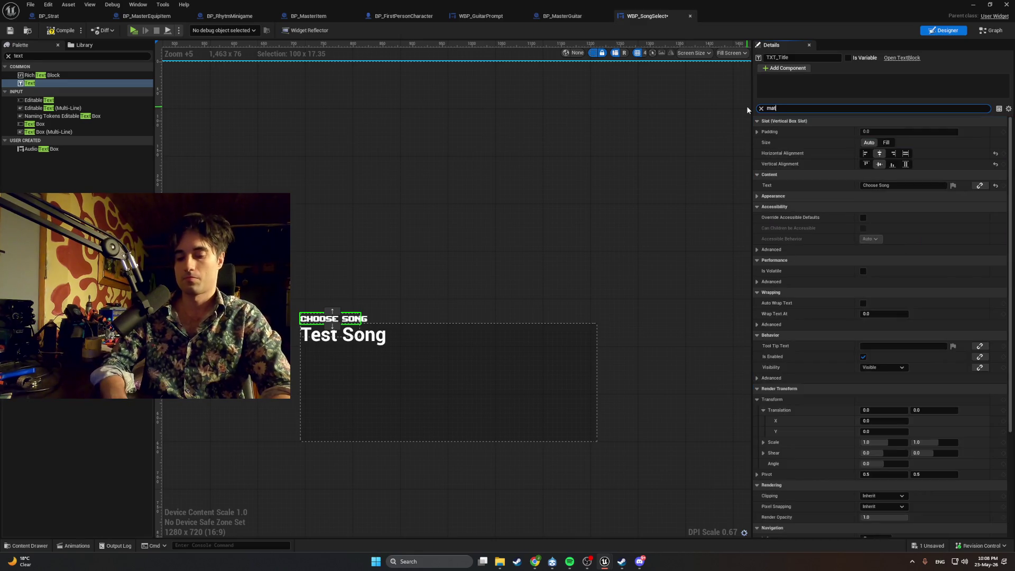
type("mater")
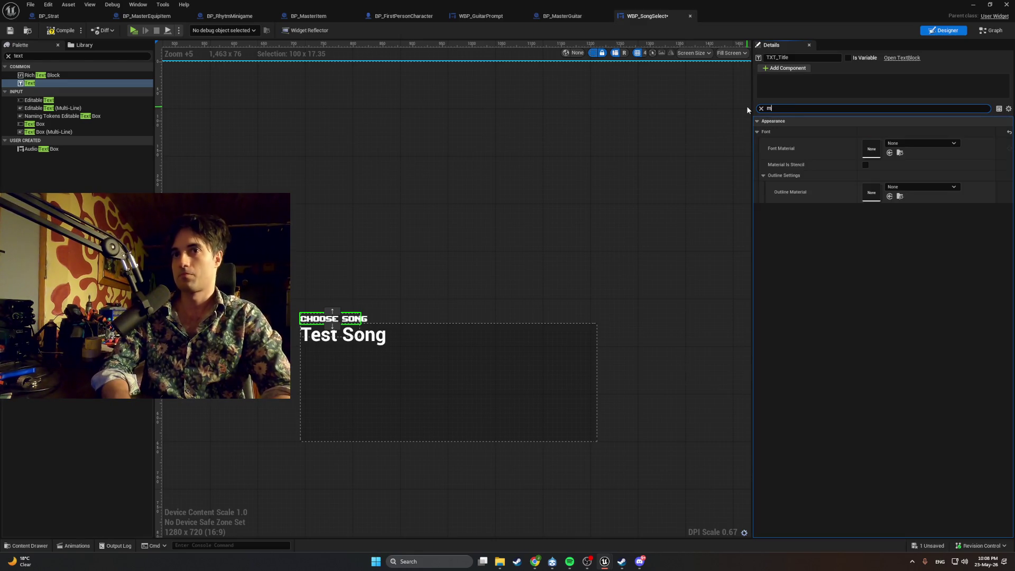
key("BackSpace")
scroll(922, 239, "down", 5)
scroll(918, 242, "up", 5)
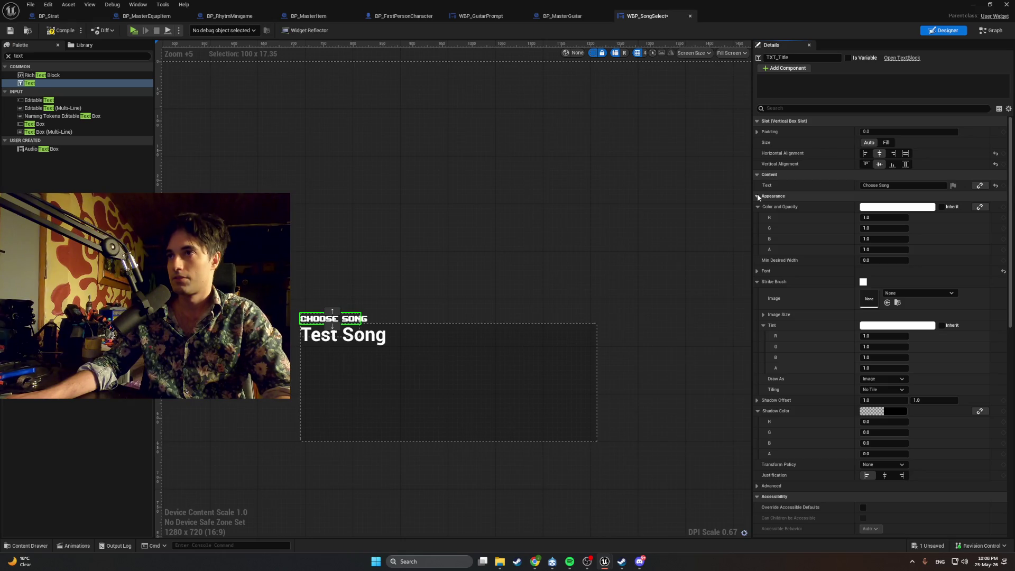
Step: Collapse the title's Details categories one by one, from Content down to Clipping
left_click(757, 196)
left_click(757, 175)
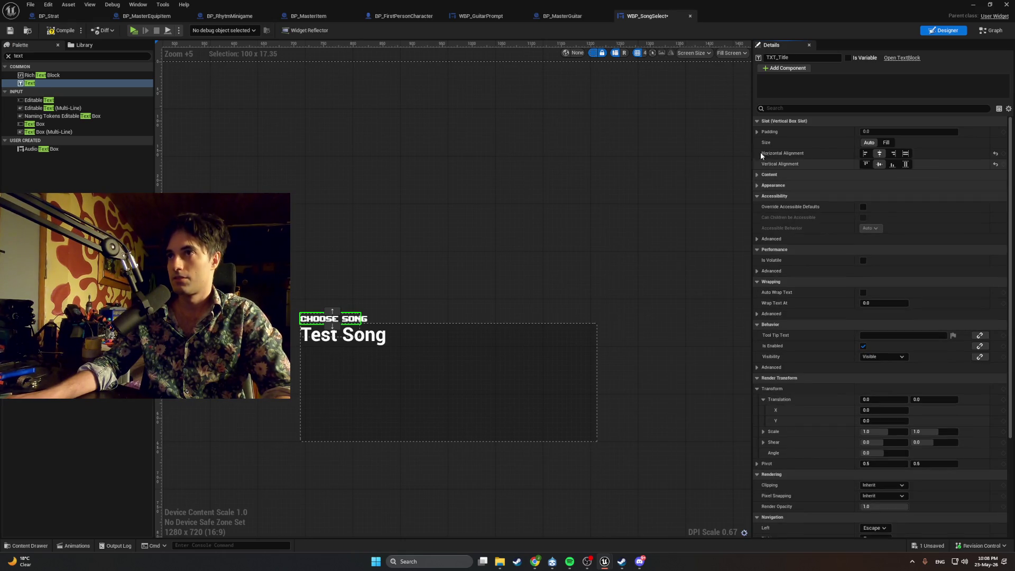
left_click(758, 132)
left_click(758, 132)
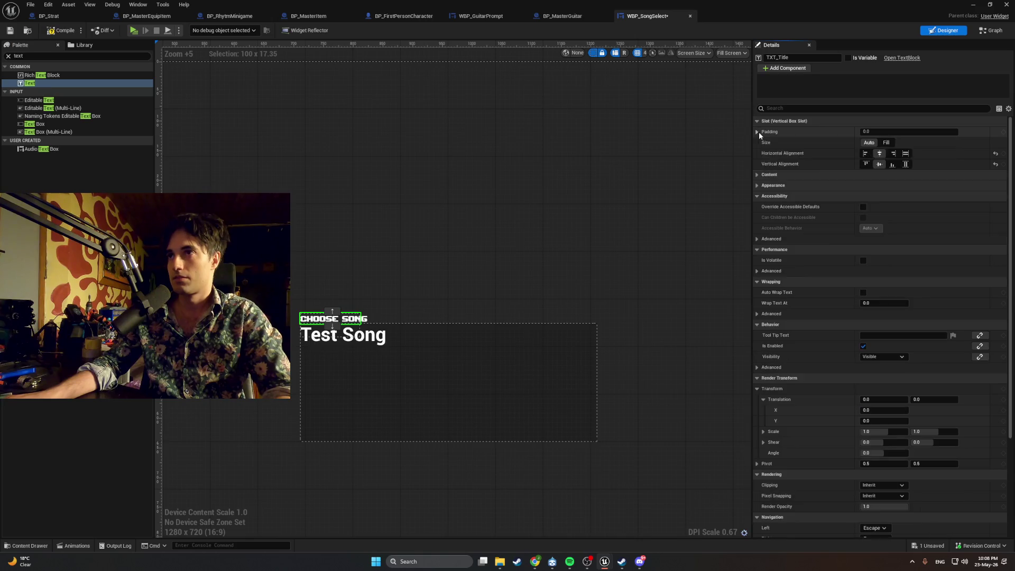
left_click(757, 196)
left_click(757, 207)
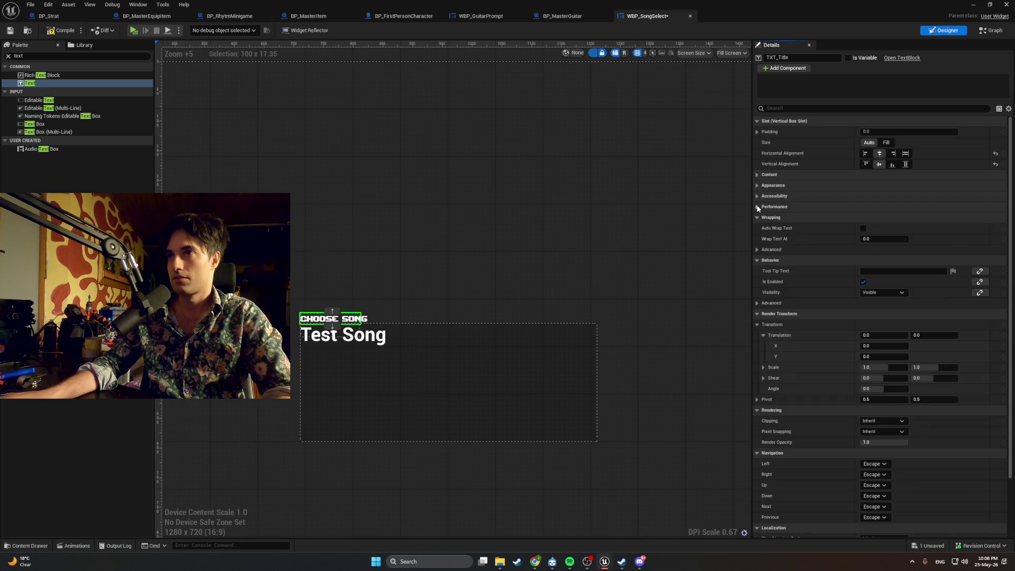
left_click(758, 207)
left_click(758, 228)
left_click(758, 228)
left_click(757, 238)
left_click(758, 249)
left_click(758, 260)
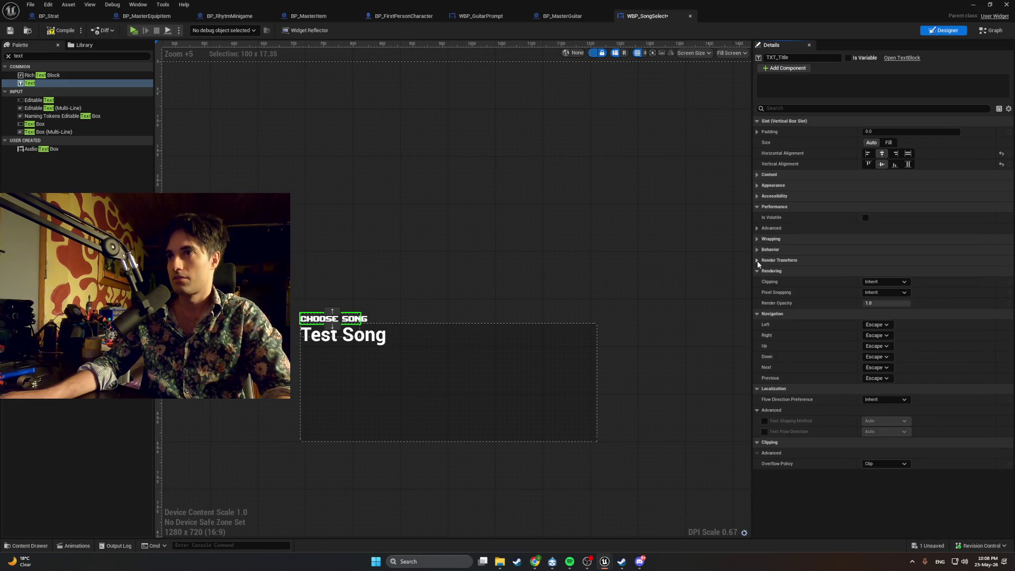
left_click(758, 270)
left_click(758, 281)
left_click(757, 292)
left_click(757, 303)
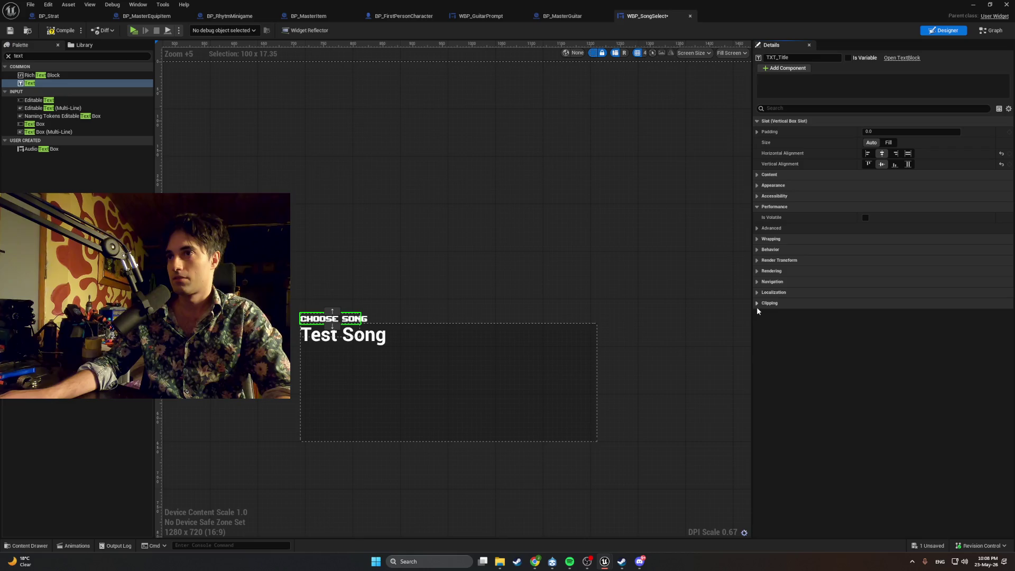
Step: Briefly reopen and collapse each Details category to glance at the title's properties
left_click(757, 175)
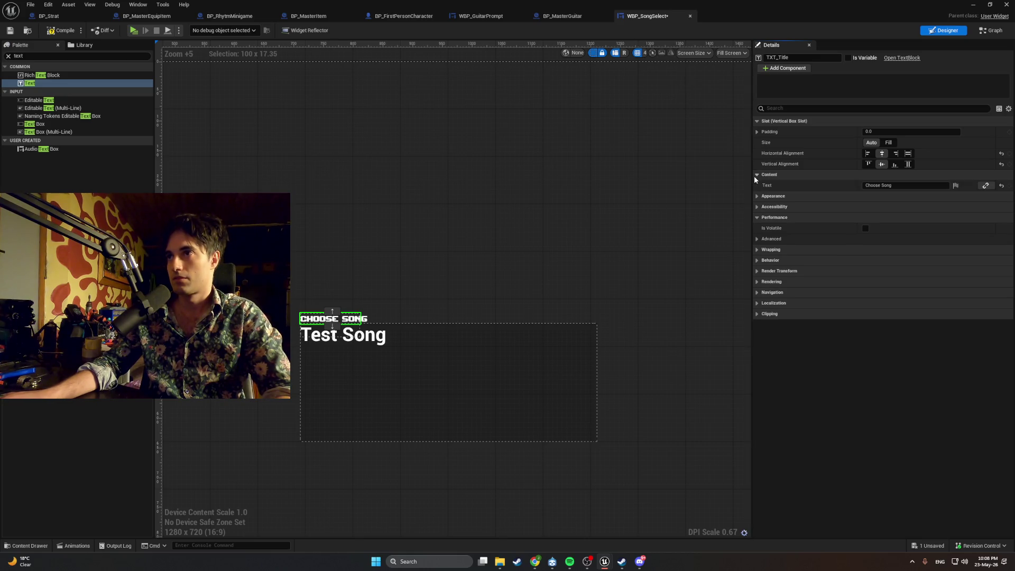
left_click(754, 176)
left_click(756, 186)
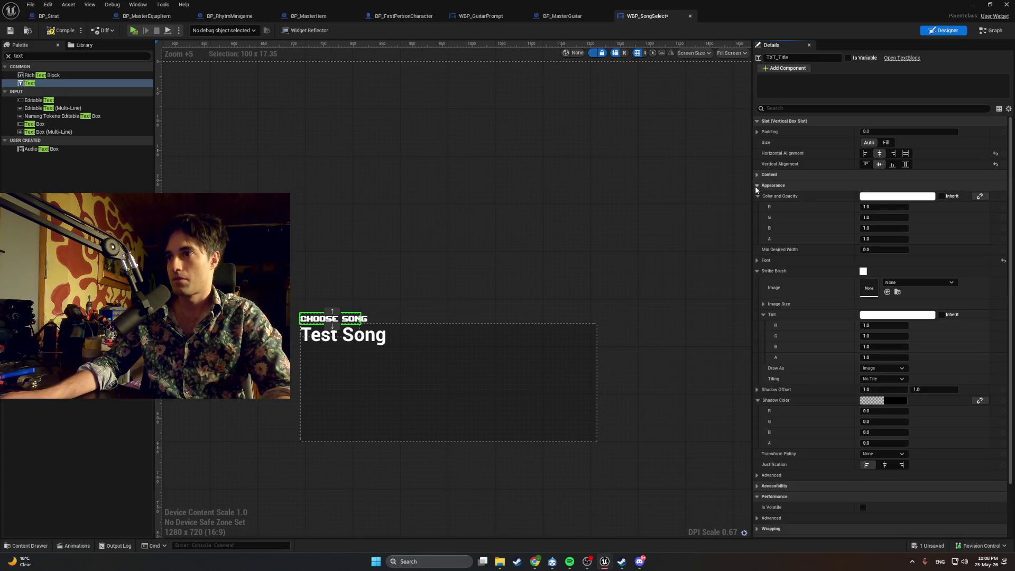
left_click(755, 186)
left_click(757, 206)
left_click(757, 207)
left_click(757, 207)
left_click(758, 217)
left_click(757, 217)
left_click(758, 228)
left_click(757, 228)
left_click(757, 239)
left_click(758, 239)
left_click(757, 250)
left_click(756, 249)
left_click(757, 249)
left_click(758, 249)
left_click(757, 270)
left_click(757, 271)
left_click(757, 281)
left_click(757, 282)
Step: Inspect the title's slot padding, text content and colour channel values
left_click(757, 132)
left_click(757, 132)
left_click(757, 122)
left_click(757, 121)
left_click(758, 132)
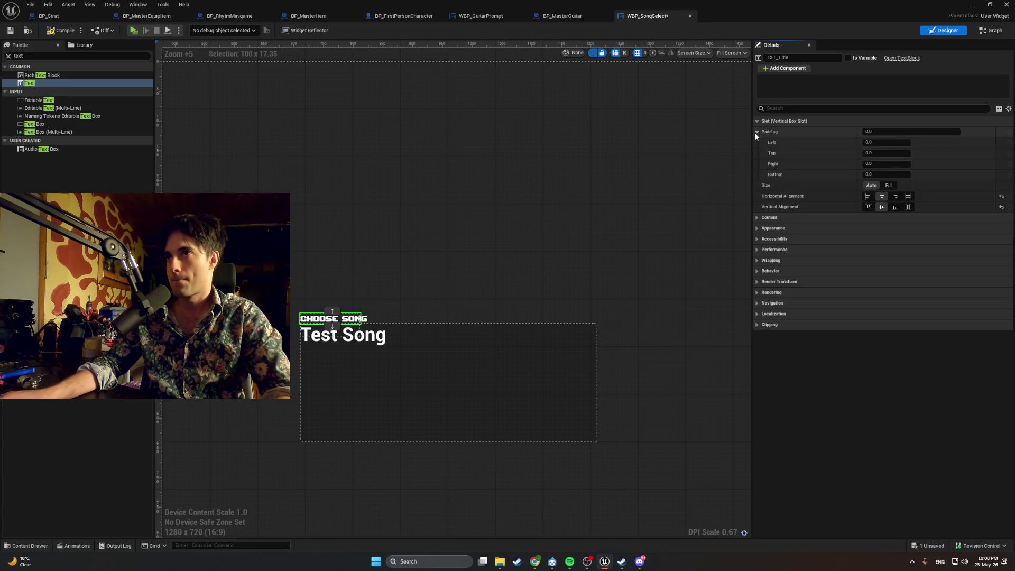
left_click(757, 131)
left_click(757, 122)
left_click(757, 133)
left_click(757, 132)
left_click(757, 132)
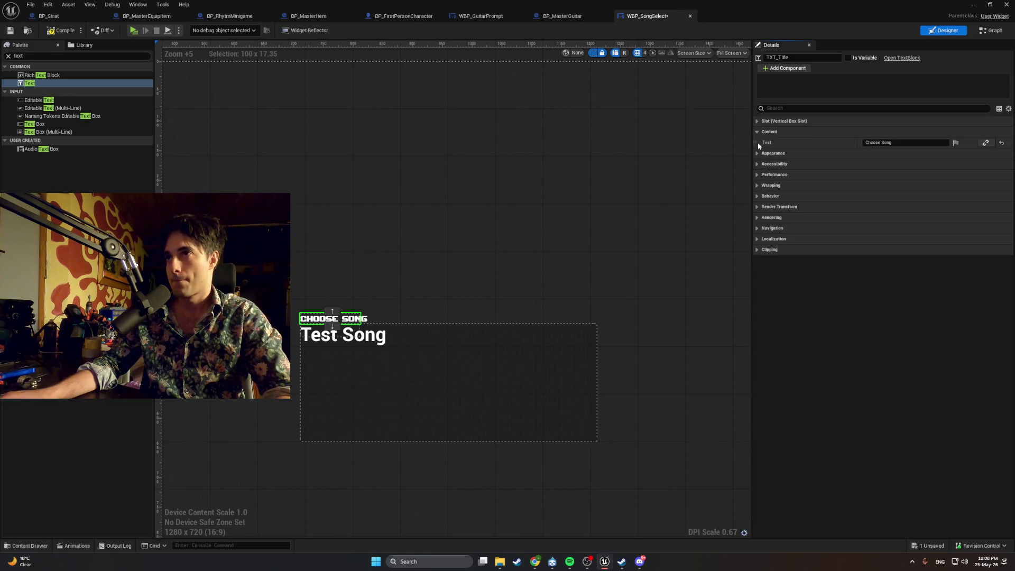
left_click(758, 132)
left_click(757, 143)
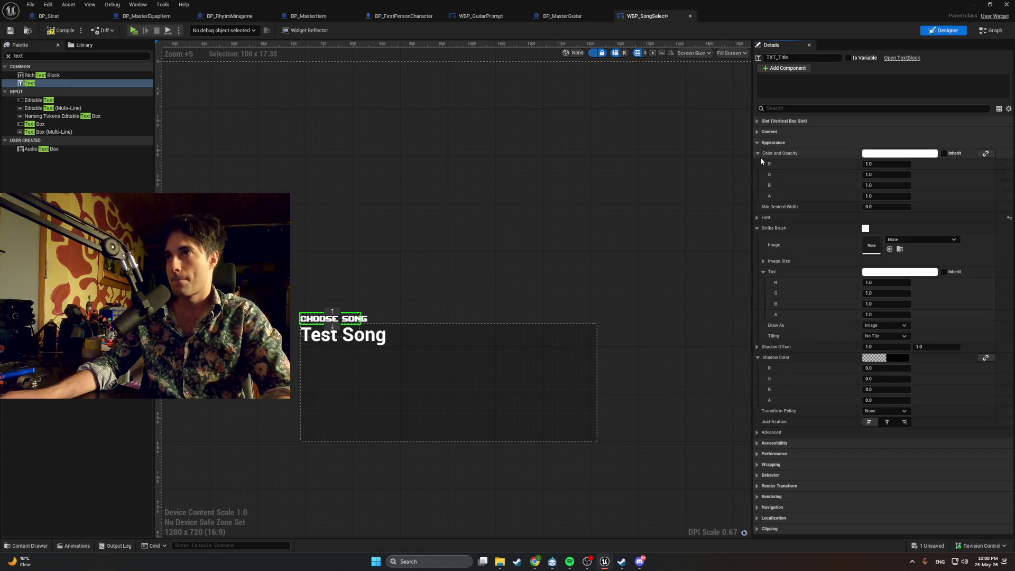
left_click(758, 153)
left_click(758, 153)
left_click(758, 154)
left_click(758, 153)
left_click(758, 153)
left_click(759, 153)
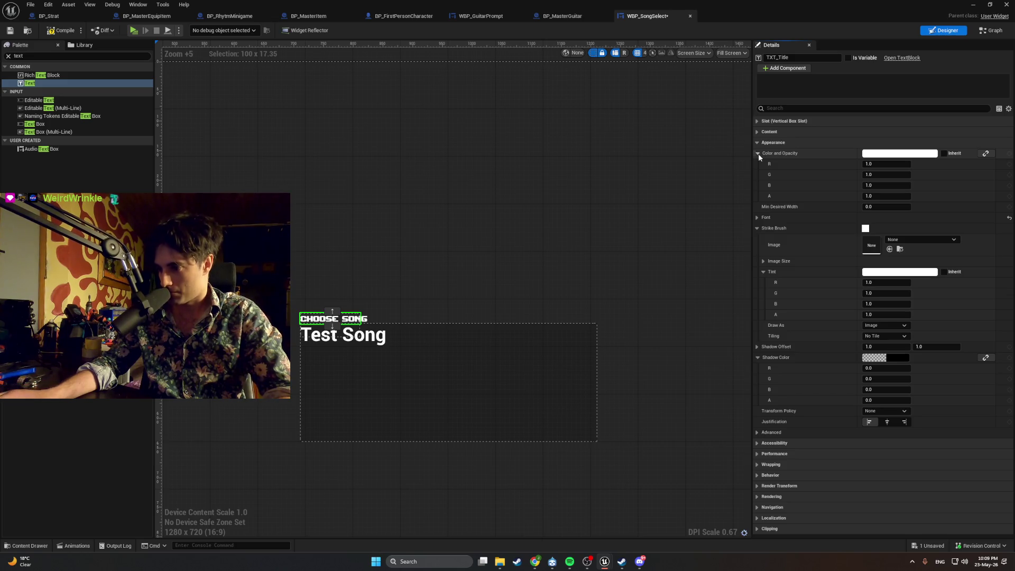
Step: After a quick look in the browser, expand the title's Font settings to see its font family
key("alt+Tab")
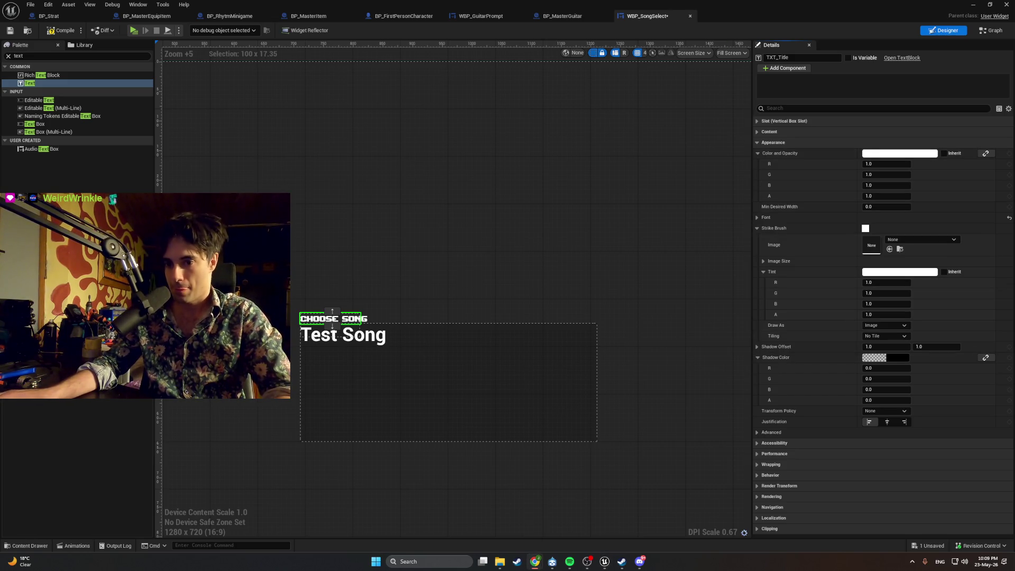
key("alt+Tab")
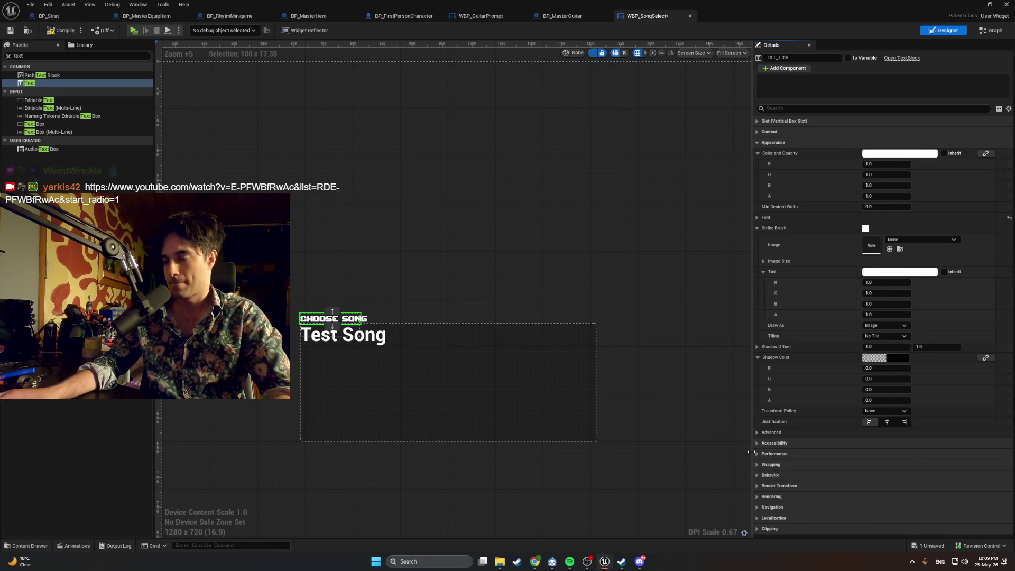
left_click(757, 476)
left_click(758, 476)
left_click(757, 497)
left_click(758, 497)
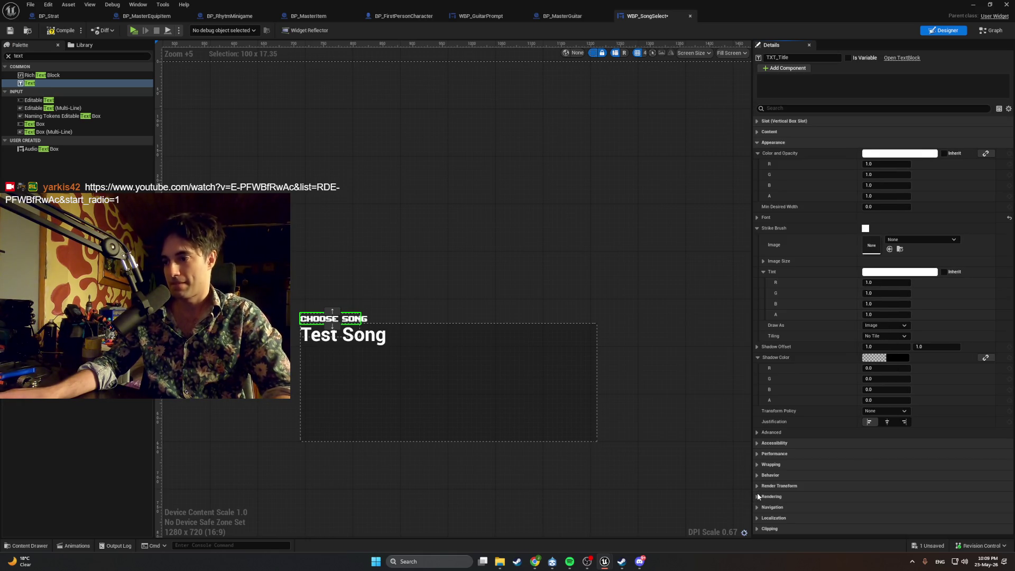
left_click(757, 217)
scroll(873, 285, "down", 2)
scroll(874, 288, "up", 2)
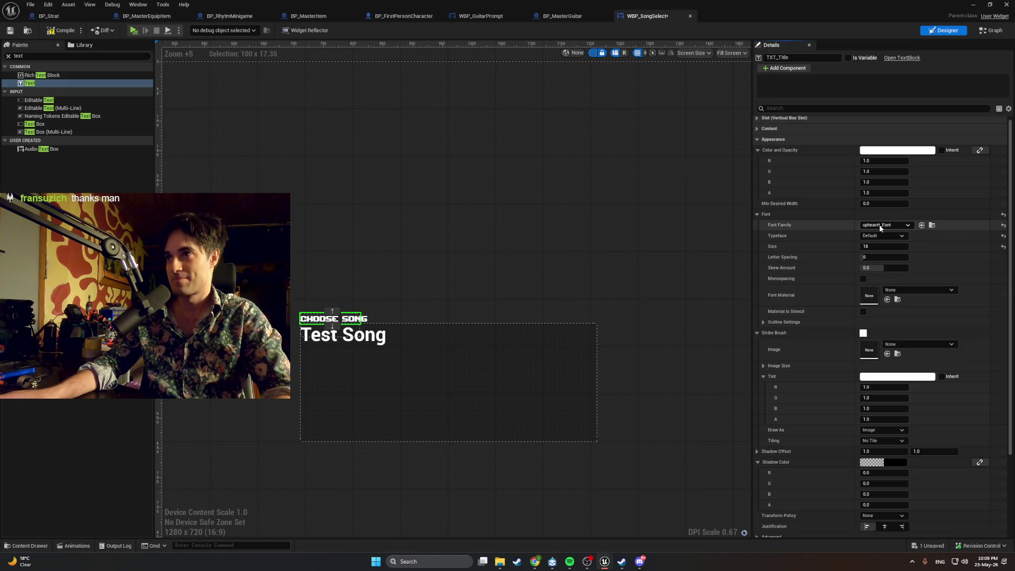
Step: Check the title's font asset, then set the Test Song Font Family to upheavtt_Font
left_click(894, 226)
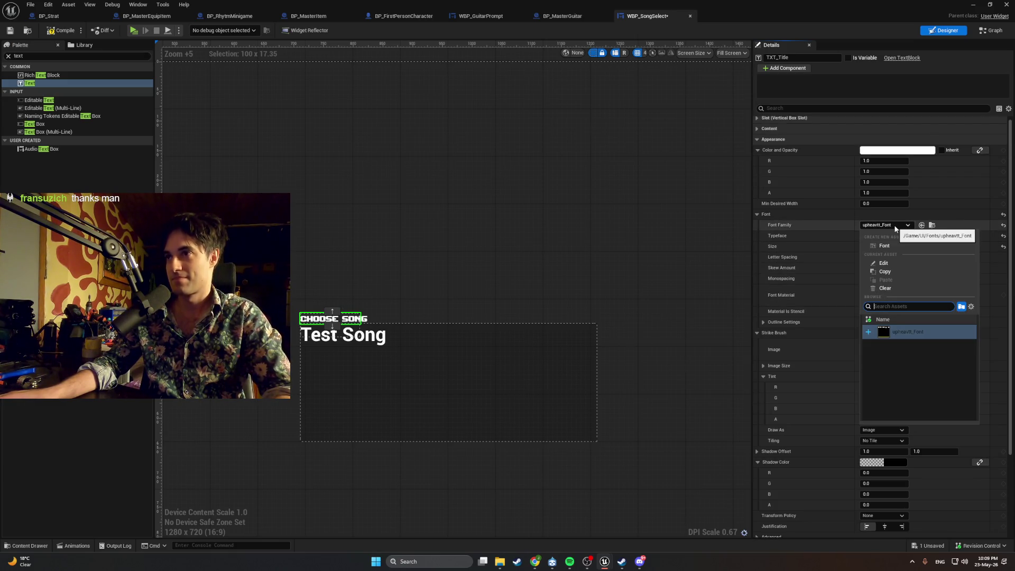
left_click(895, 227)
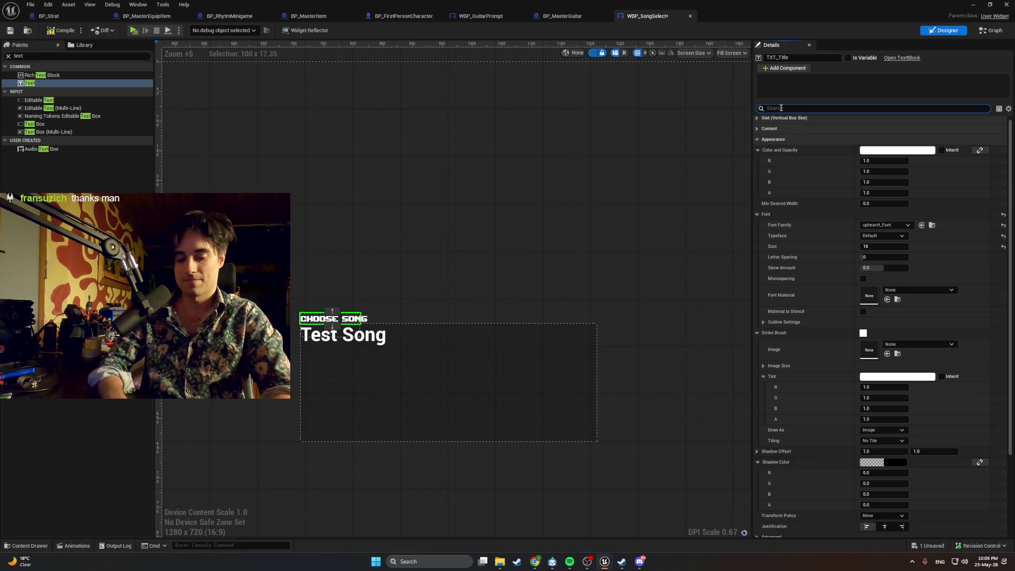
type("font")
left_click(375, 341)
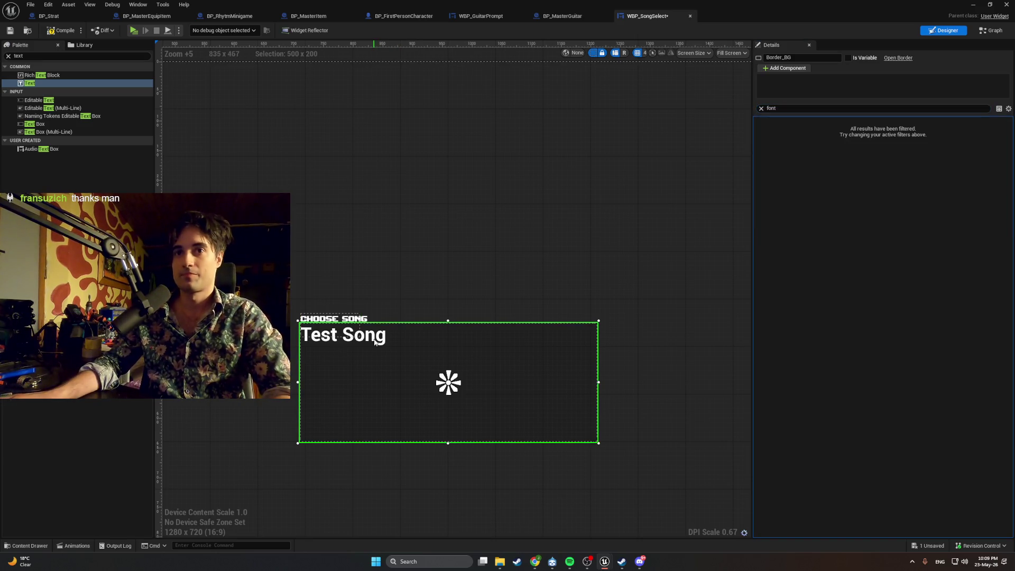
left_click(346, 338)
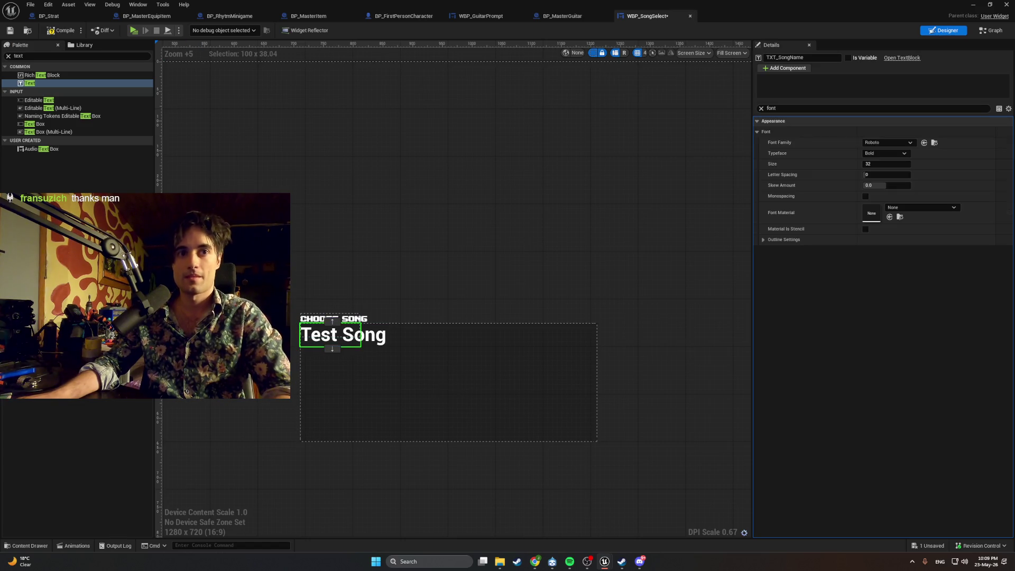
left_click(896, 145)
left_click(897, 237)
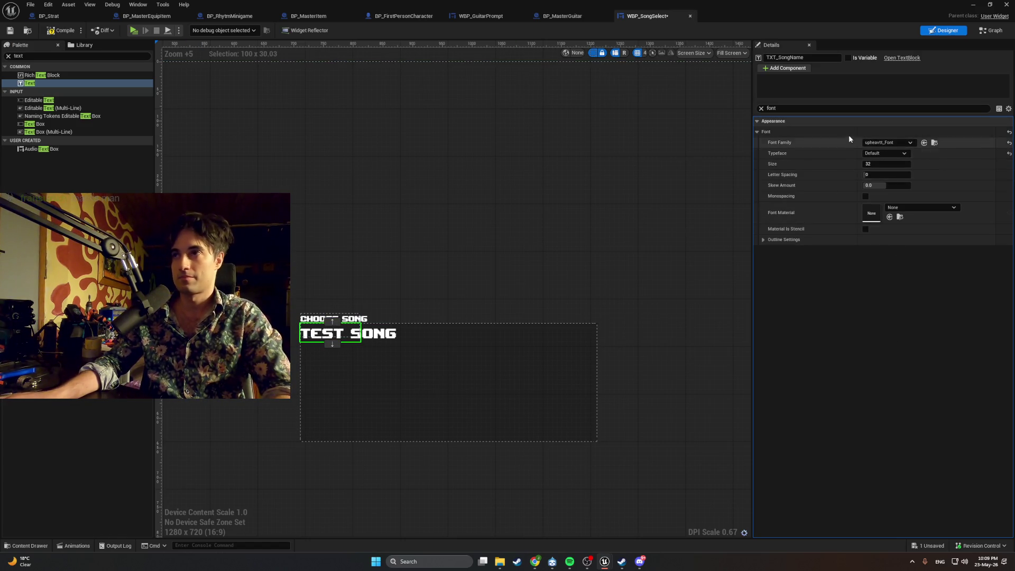
Step: Clear the font filter and open the Test Song colour picker
left_click(758, 122)
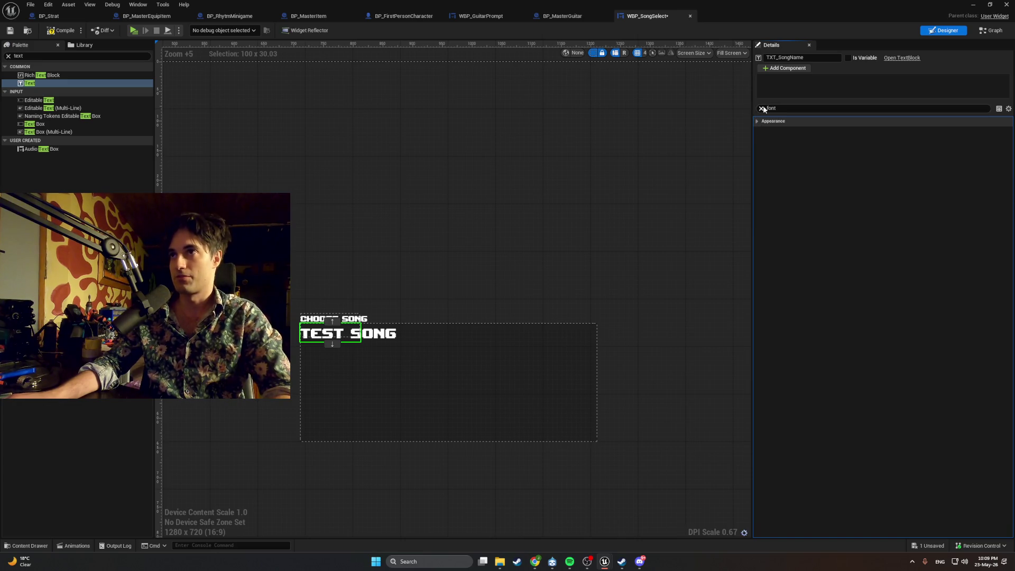
left_click(762, 108)
left_click(758, 142)
left_click(758, 143)
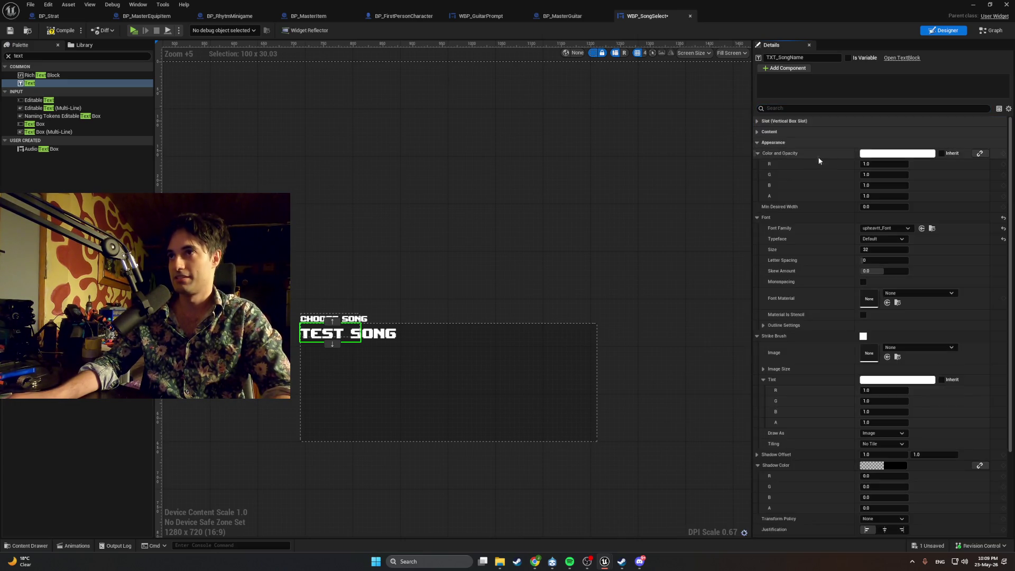
left_click(867, 153)
Step: Tint Test Song muted green (R 0.327, G 0.448, B 0.269) and centre it in the border
mouse_move(727, 212)
left_mouse_down()
mouse_move(711, 215)
mouse_move(722, 217)
mouse_move(709, 193)
mouse_move(750, 217)
mouse_move(760, 237)
mouse_move(754, 205)
mouse_move(815, 226)
left_mouse_up()
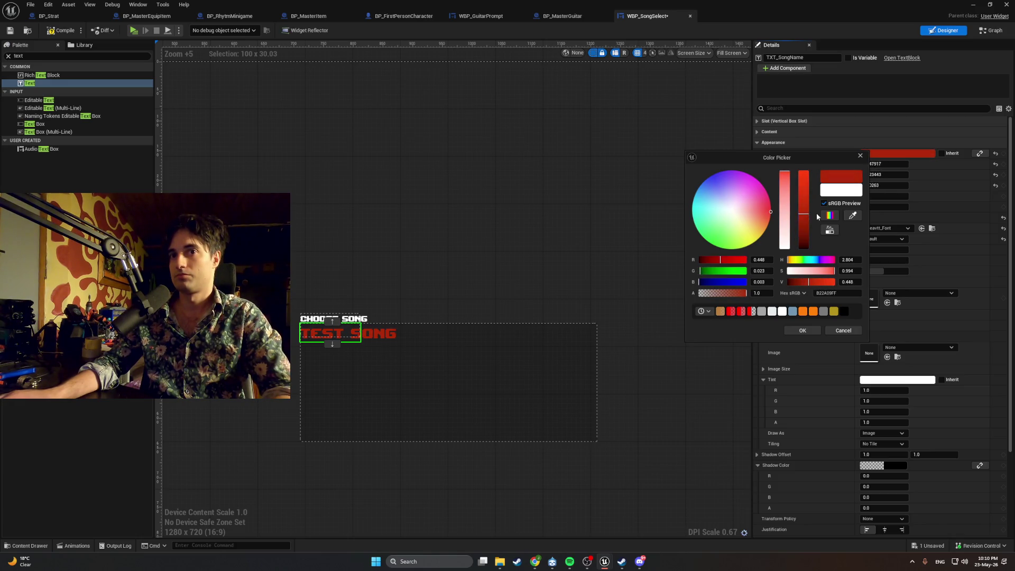
left_click_drag(764, 222, 728, 225)
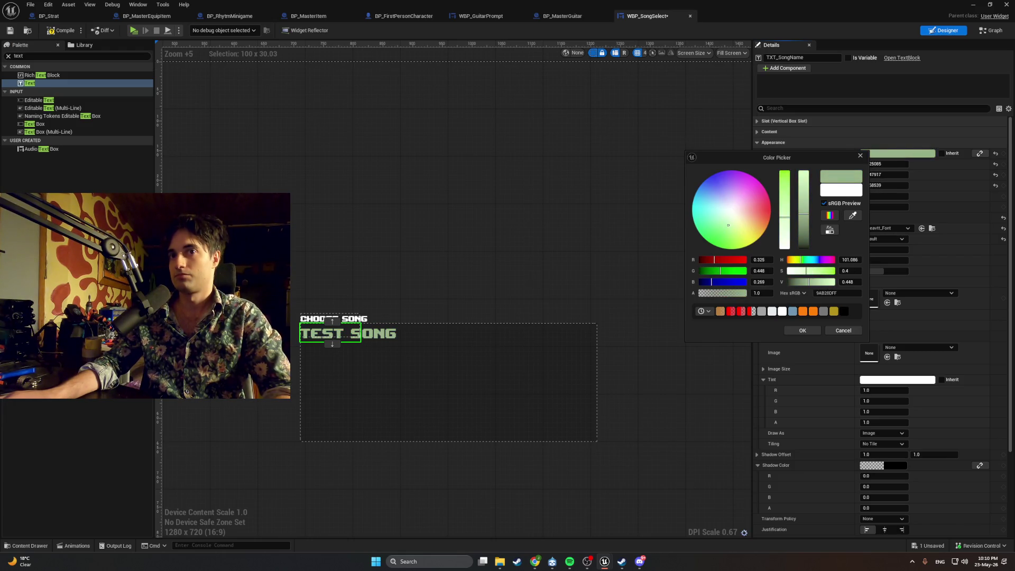
left_click(380, 330)
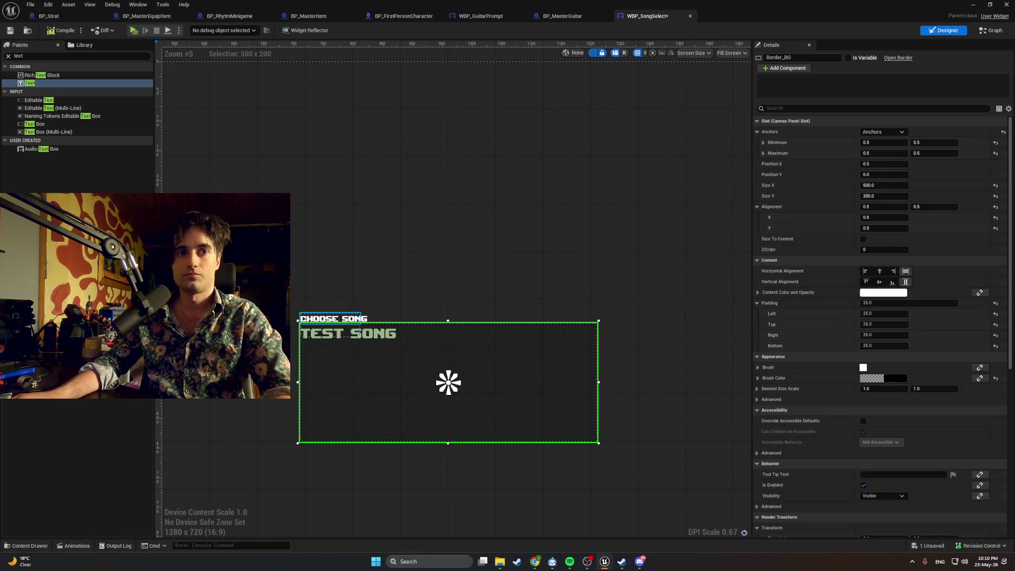
left_click(353, 336)
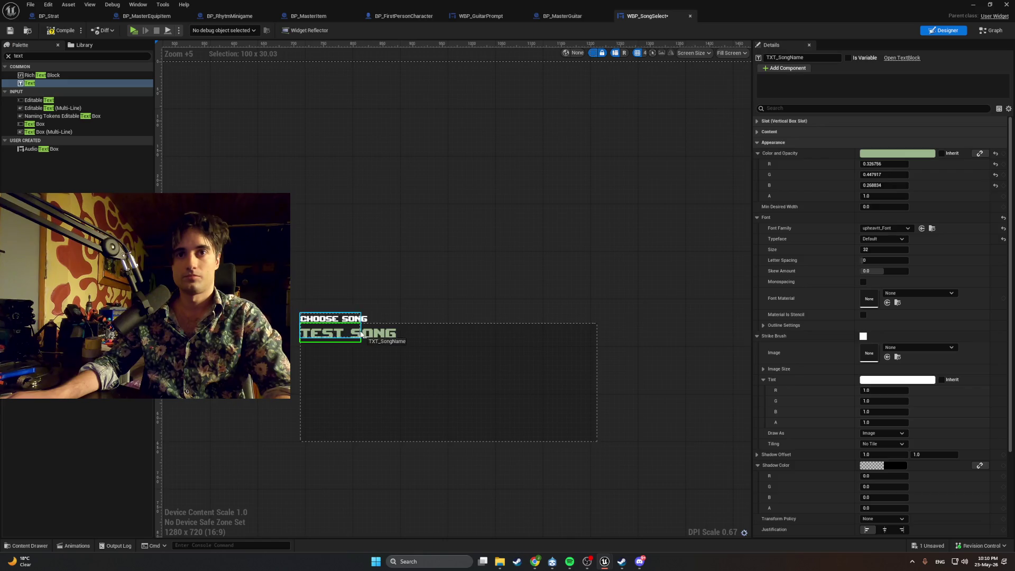
mouse_move(353, 336)
left_mouse_down()
mouse_move(380, 336)
mouse_move(429, 370)
mouse_move(345, 332)
mouse_move(404, 363)
left_mouse_up()
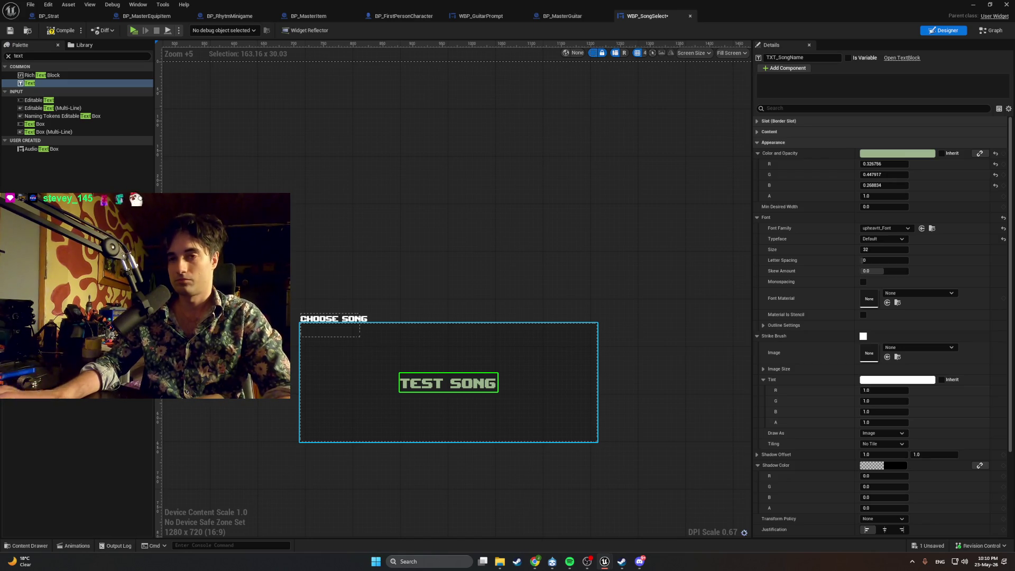
left_click(332, 318)
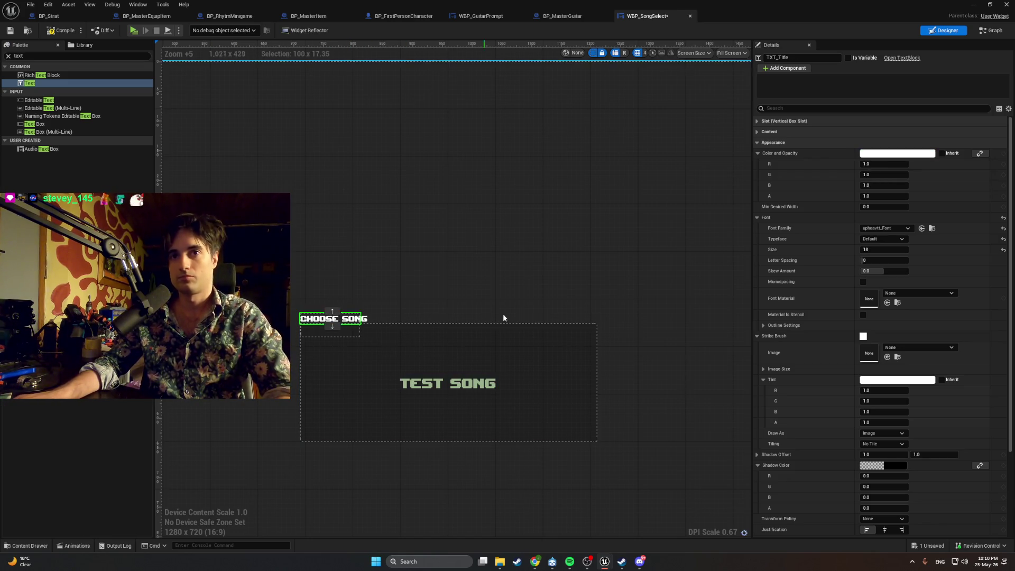
Step: Set the CHOOSE SONG title colour to orange (R 1.0, G 0.381, B 0.0, alpha 0.861)
left_click(875, 154)
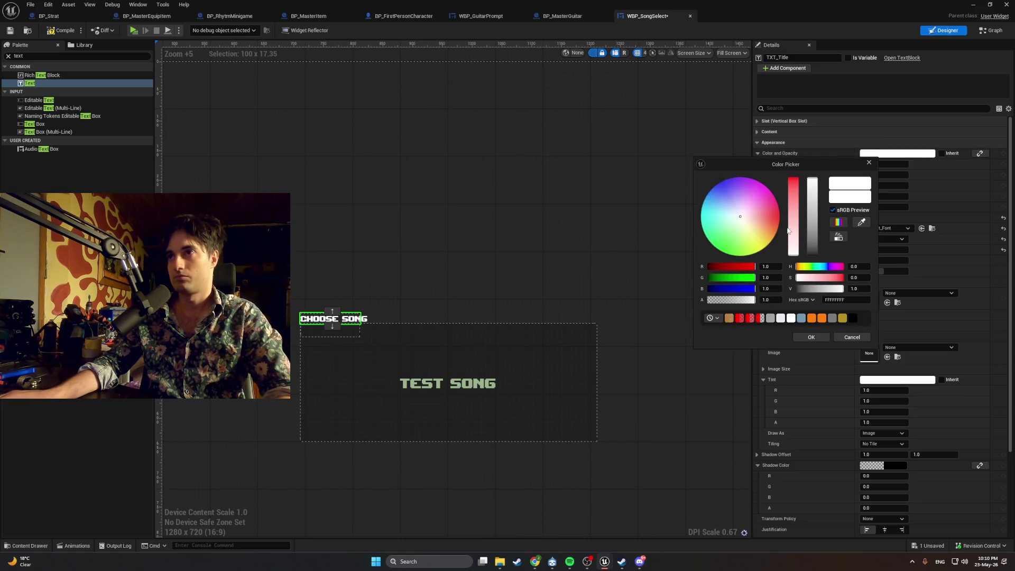
mouse_move(796, 206)
left_mouse_down()
mouse_move(791, 198)
mouse_move(773, 229)
left_mouse_up()
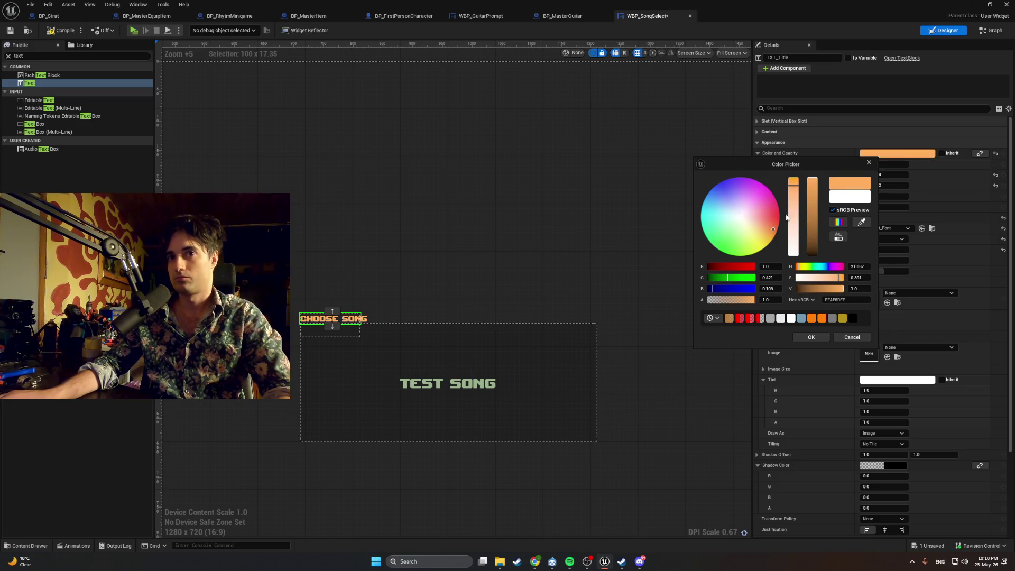
left_click(726, 300)
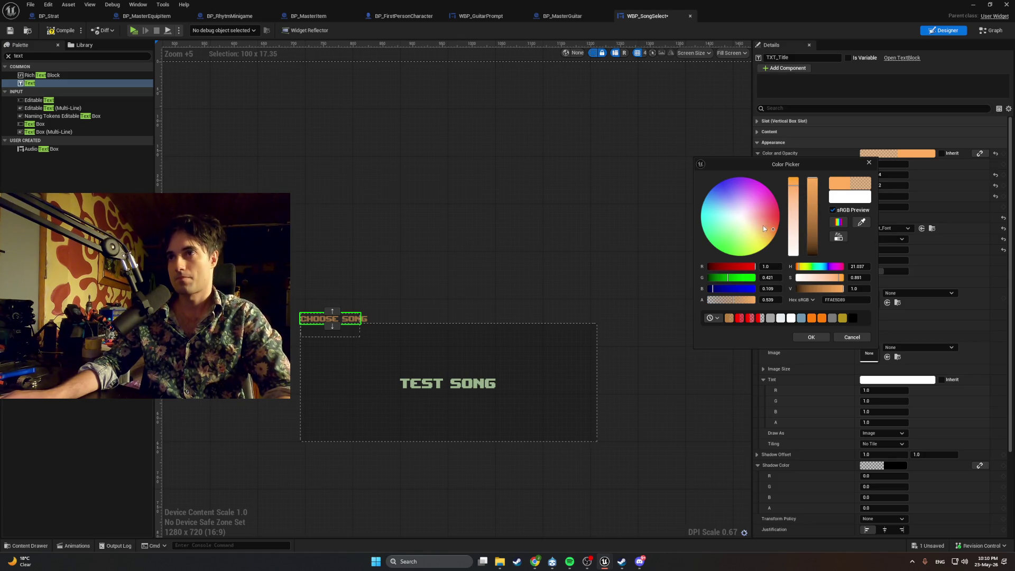
left_click_drag(798, 192, 789, 173)
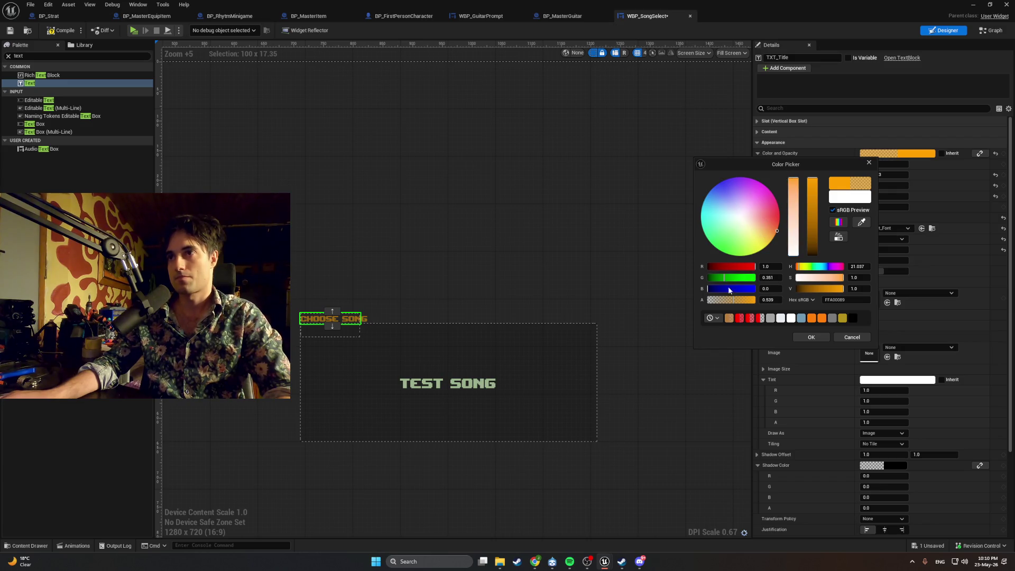
left_click_drag(732, 300, 765, 292)
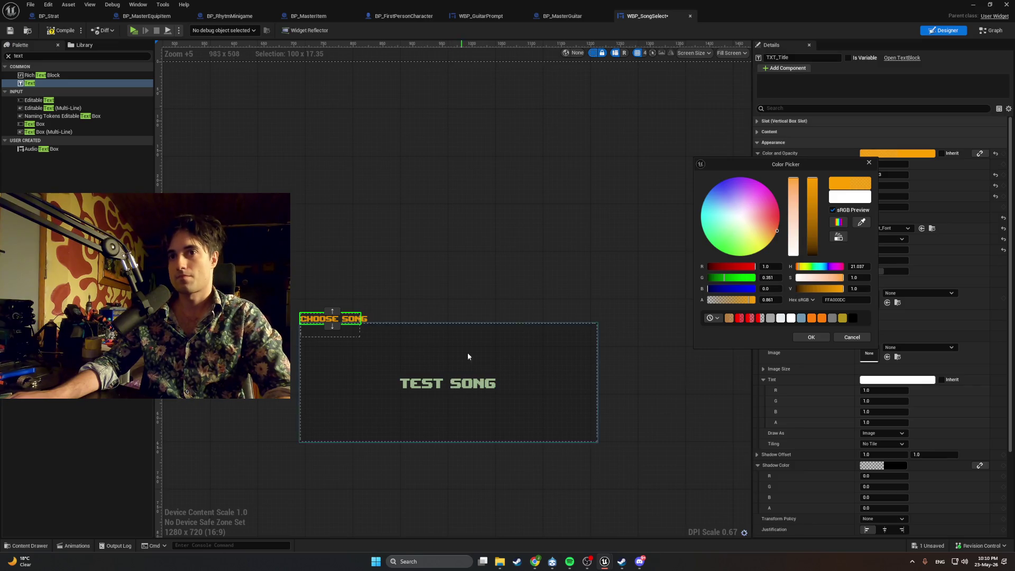
left_click(214, 378)
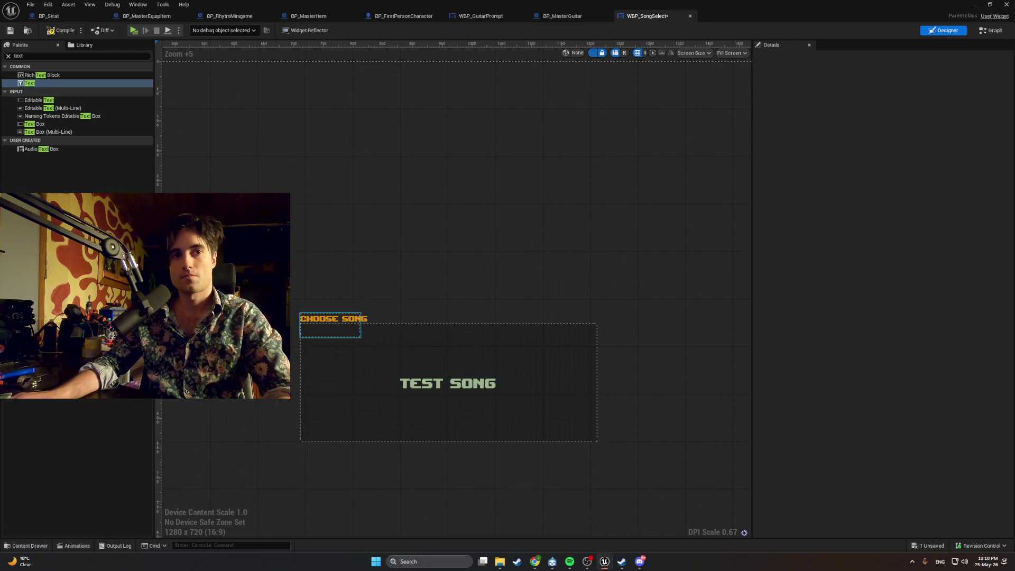
Step: Add a new Text block and stack it with TEST SONG under the CHOOSE SONG title
left_click_drag(29, 83, 354, 249)
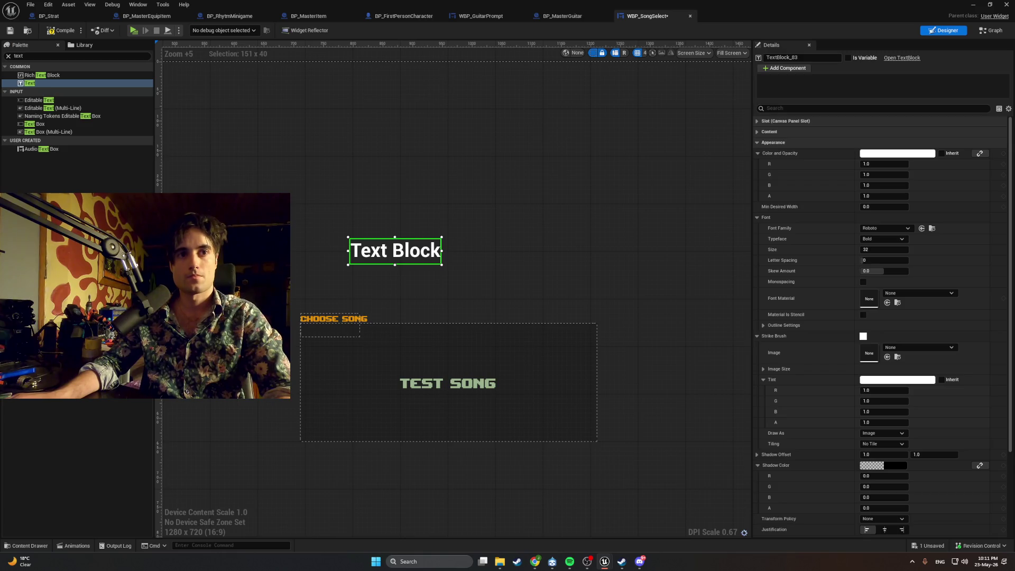
key("Escape")
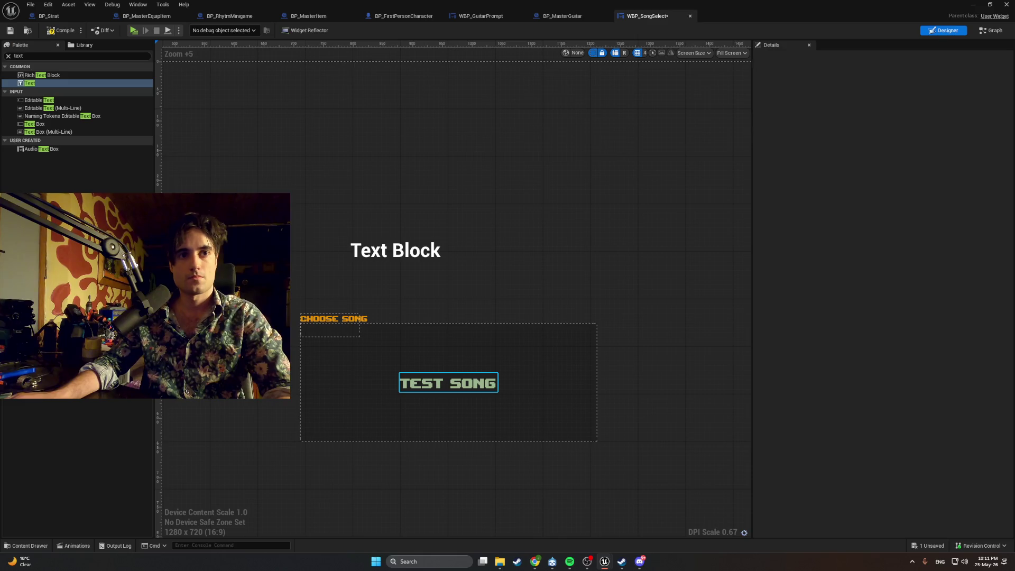
left_click_drag(484, 269, 450, 370)
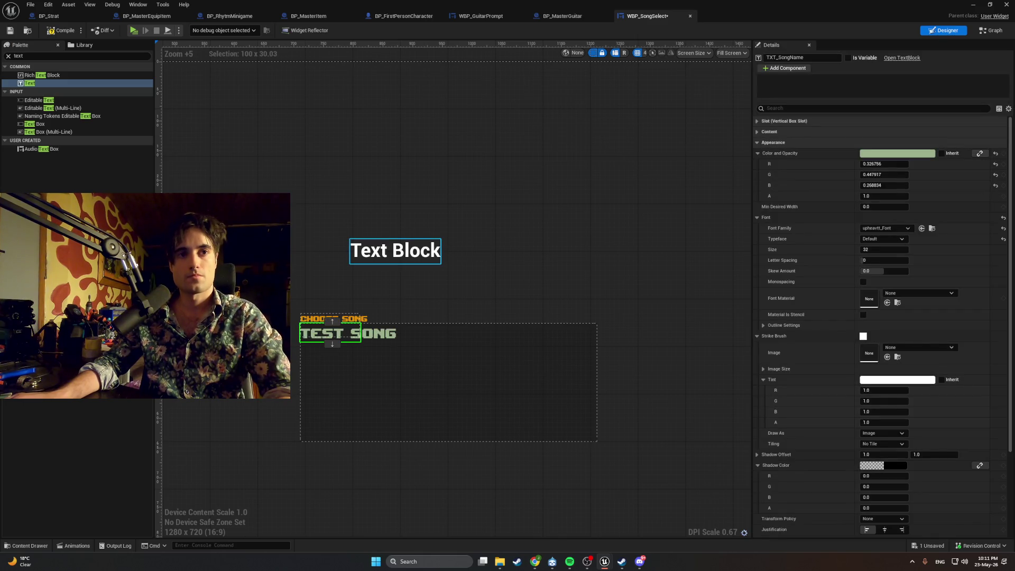
left_click(395, 250)
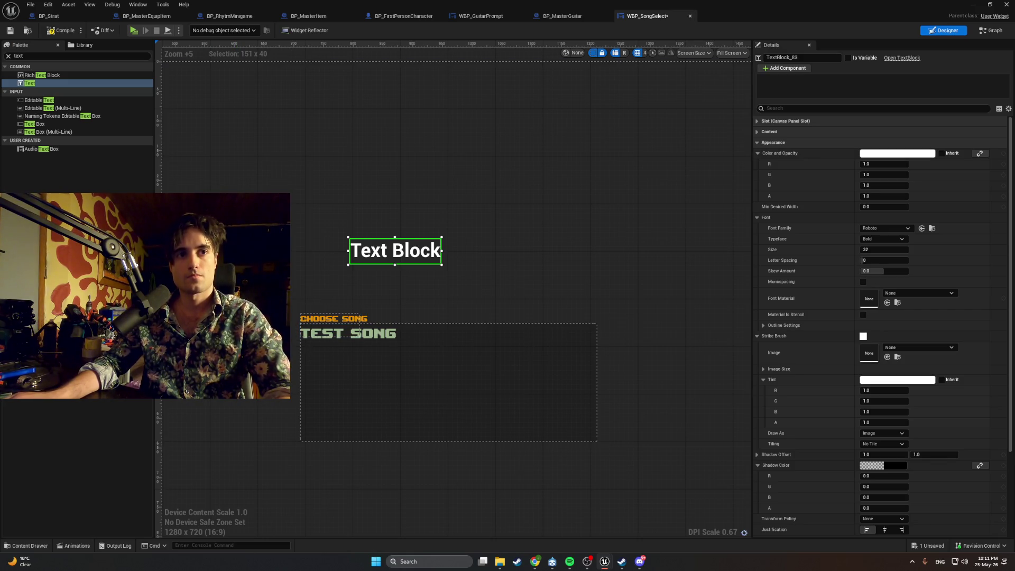
left_click_drag(395, 251, 338, 351)
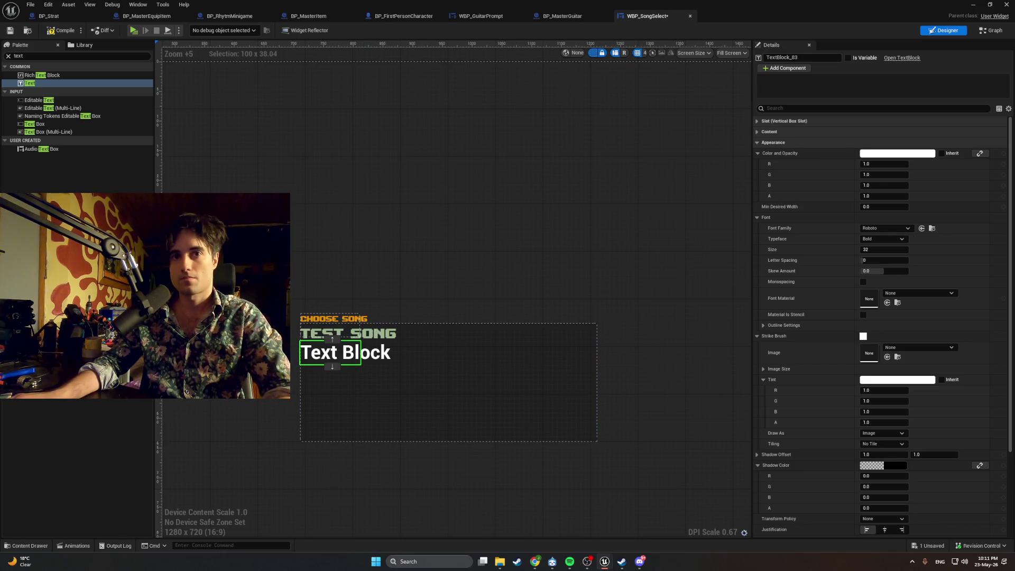
Step: Select the new text block and rename it TXT_Help
left_click(376, 333)
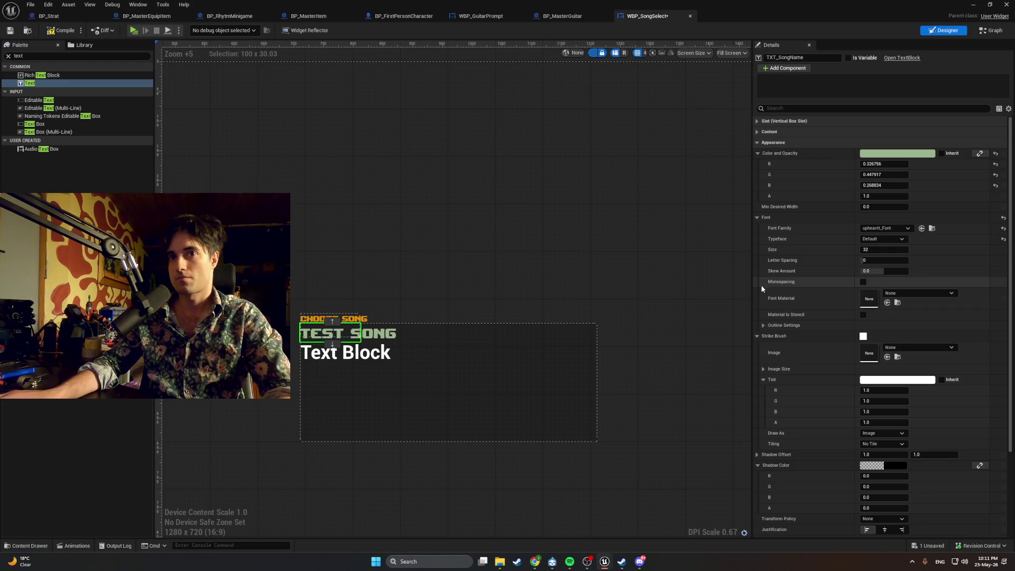
left_click(364, 359)
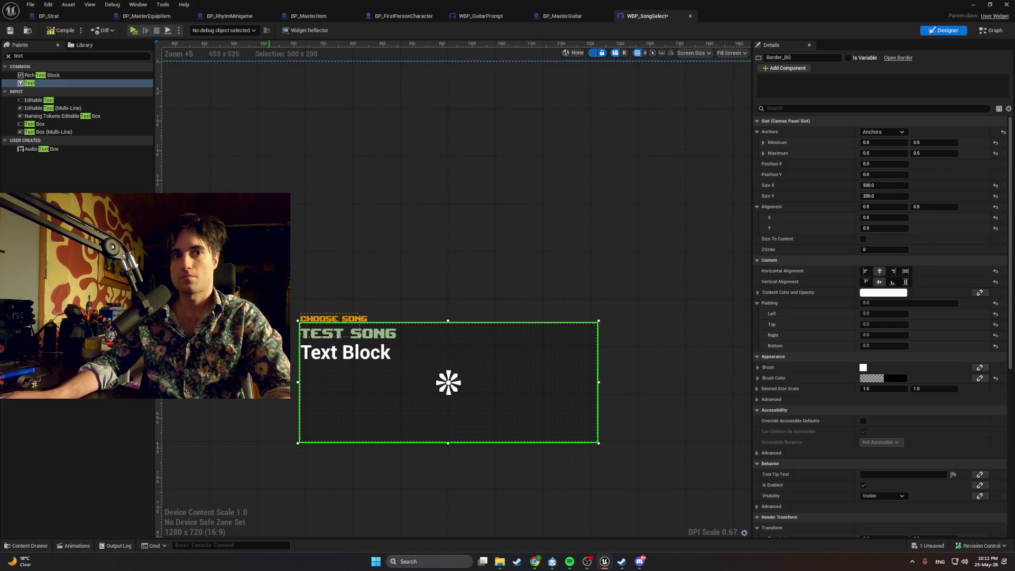
left_click(363, 358)
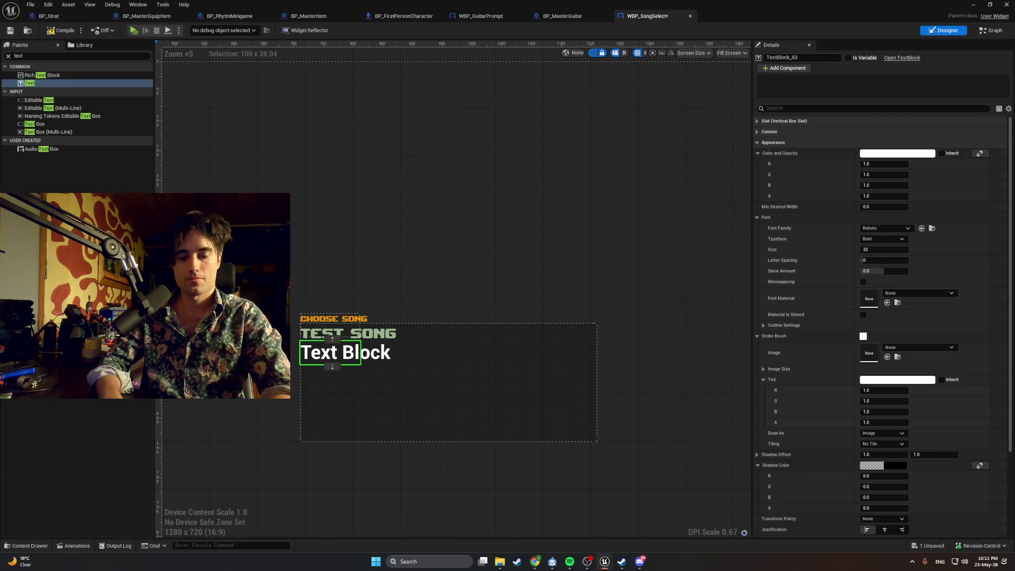
type("TXT_Help")
key("Return")
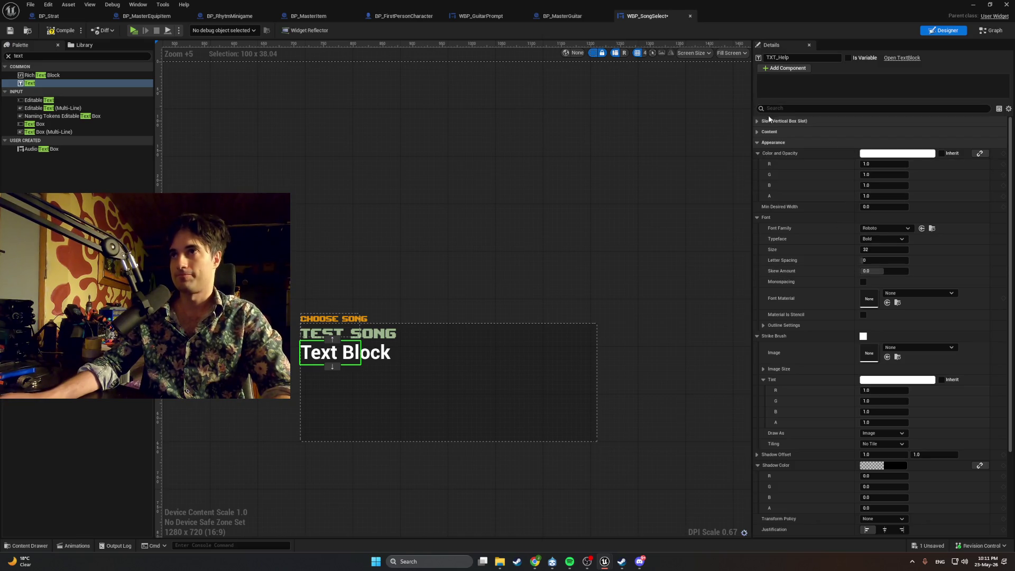
Step: Replace TXT_Help's placeholder with the pasted line 'Mouse wheel: select R: play G: close'
type("text")
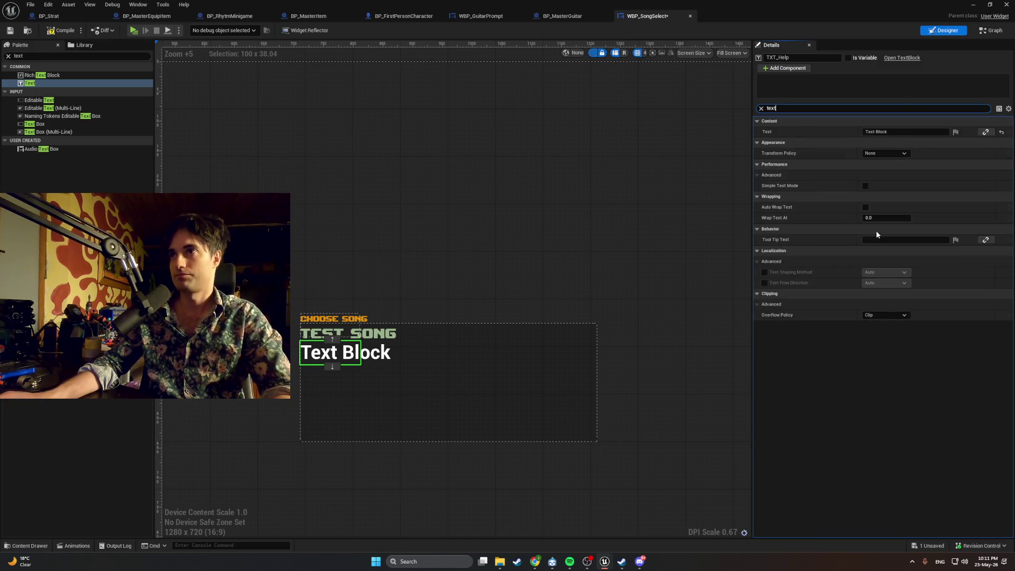
key("Tab")
key("BackSpace")
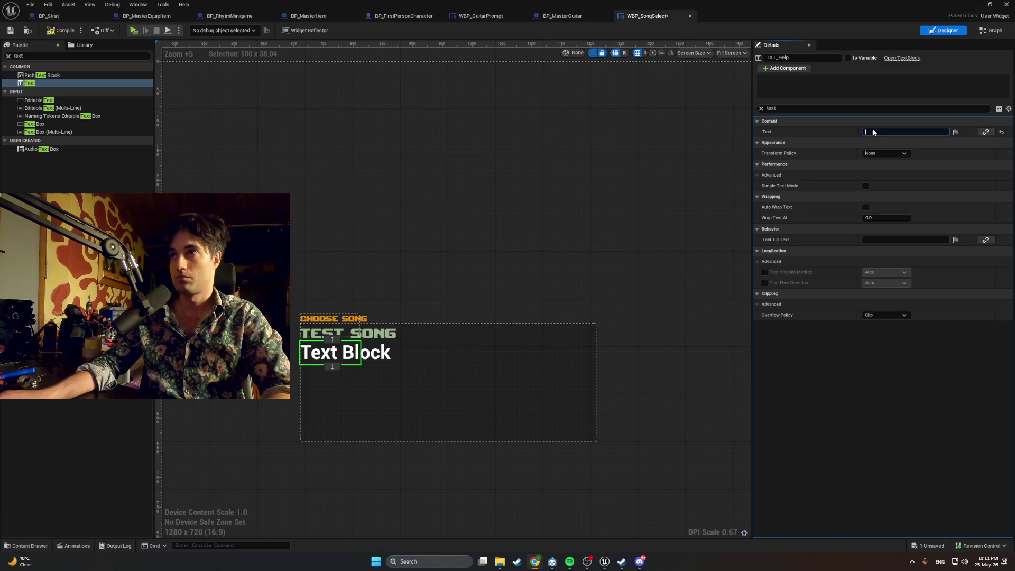
type("Mouse wheel: select  R: play  G: close")
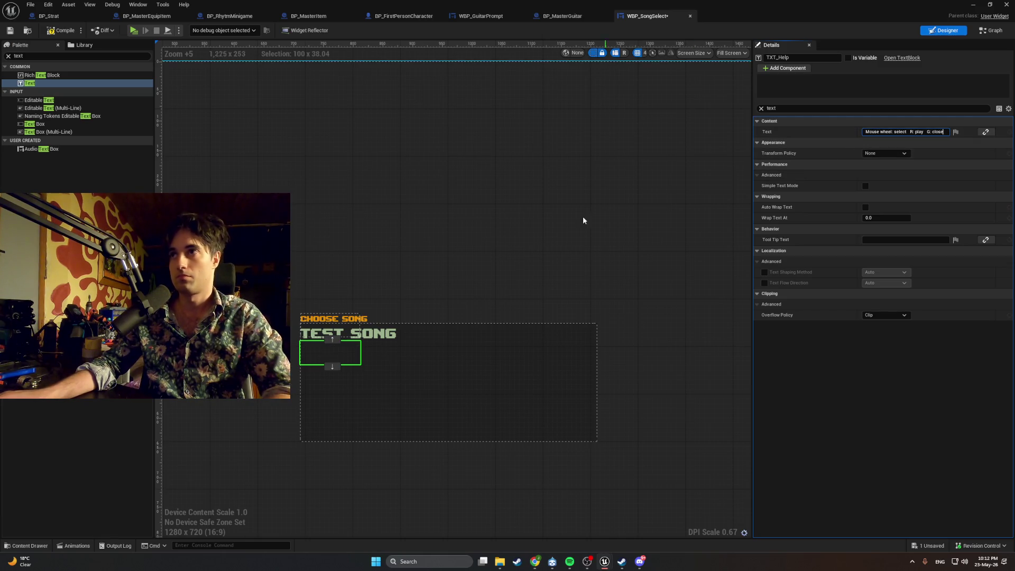
key("Return")
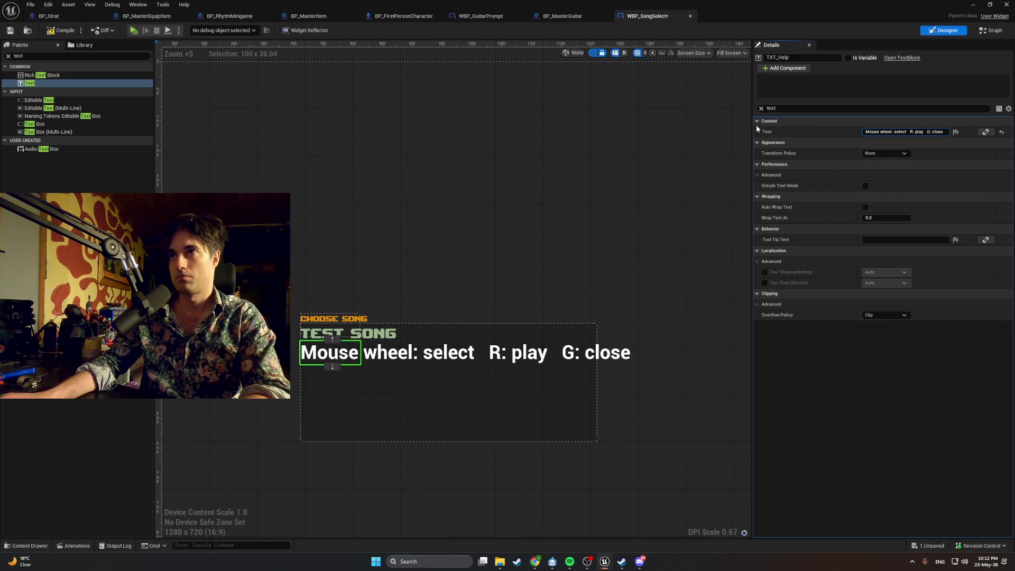
double_click(787, 108)
type("font")
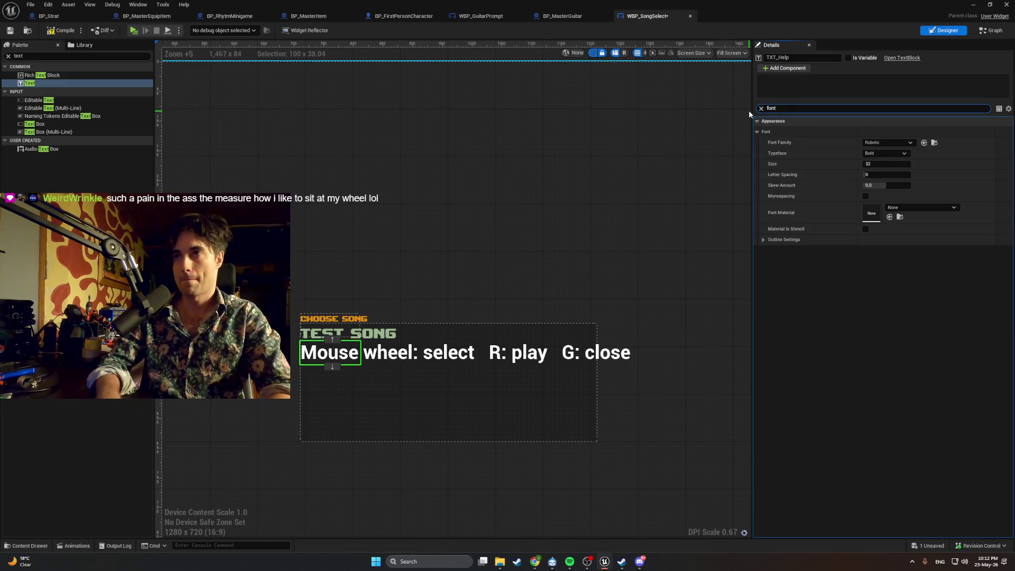
Step: Set TXT_Help's Font Family to upheavtt_Font and clear the font filter
left_click(893, 143)
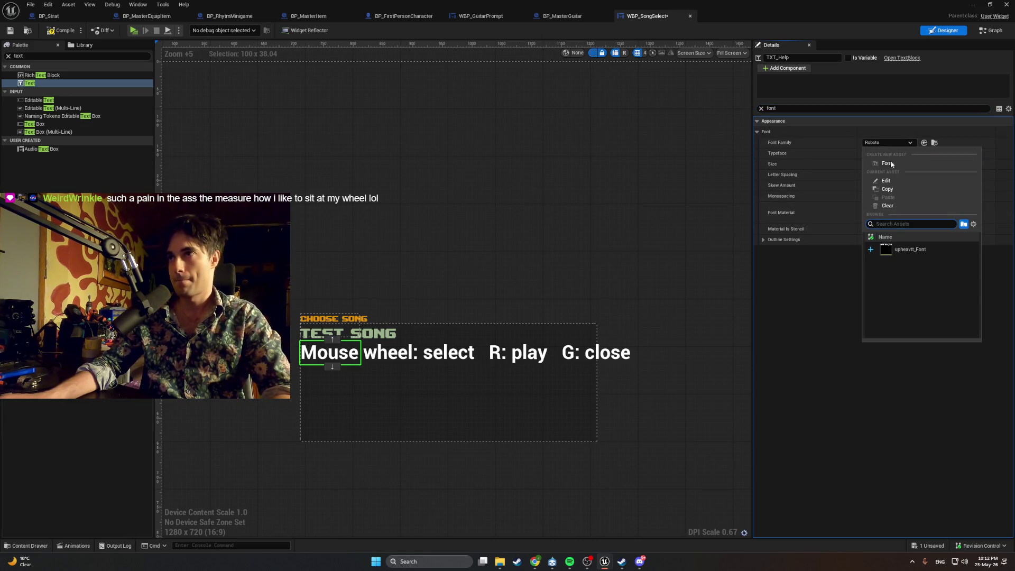
left_click(895, 252)
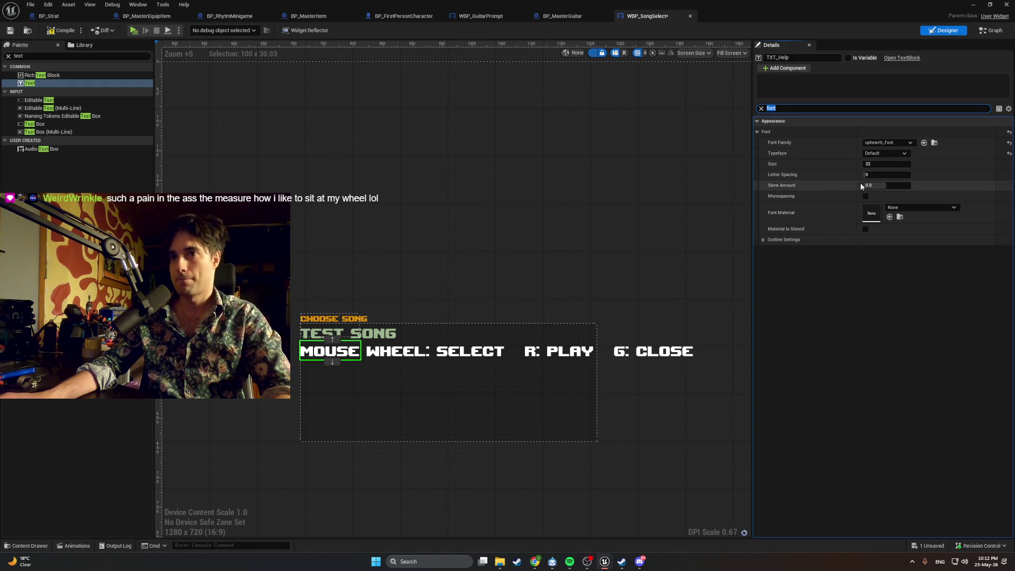
left_click(761, 108)
Step: Check the help line's and title's colours, then open the title colour's binding options
left_click(889, 154)
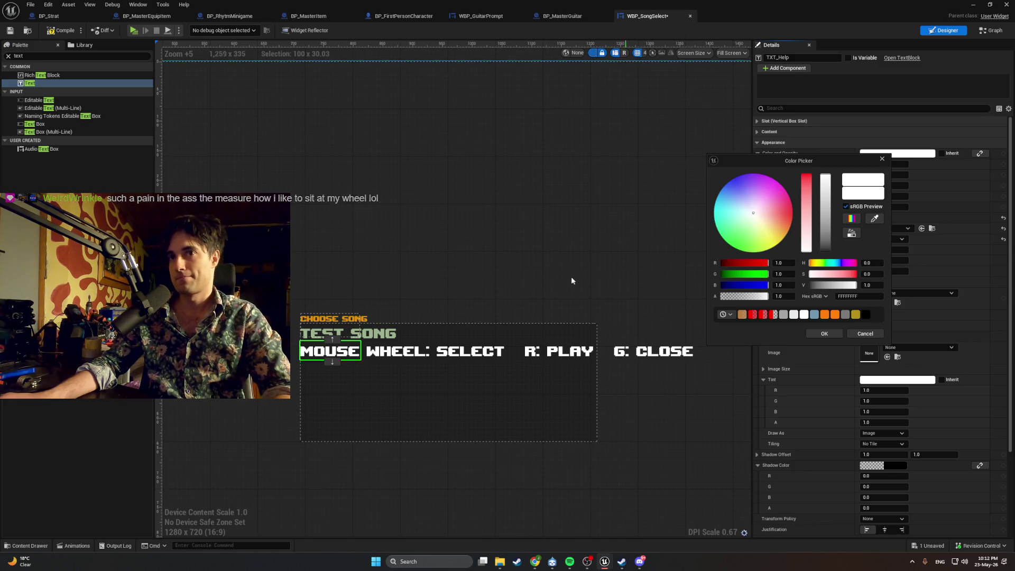
left_click(338, 319)
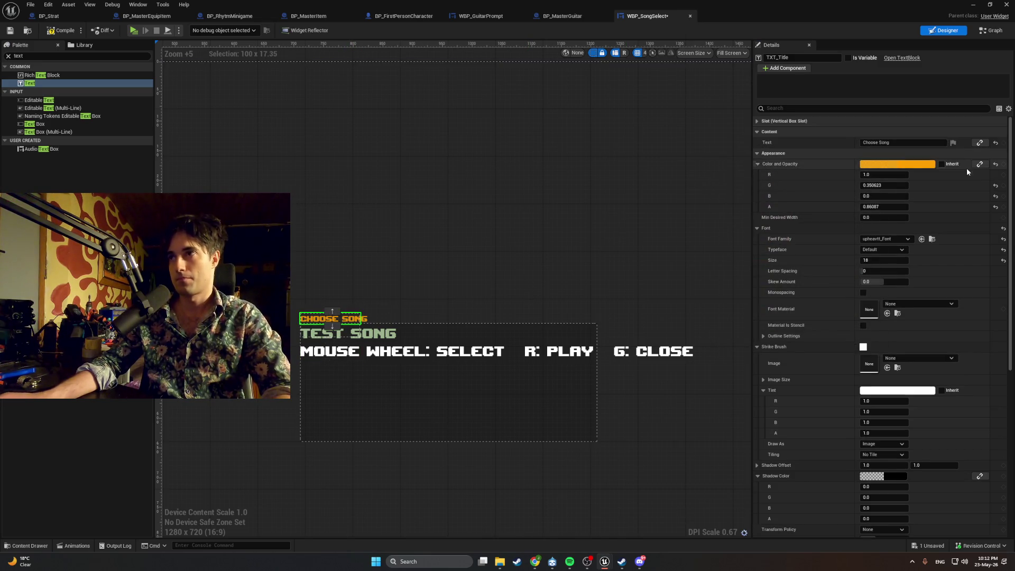
left_click(899, 164)
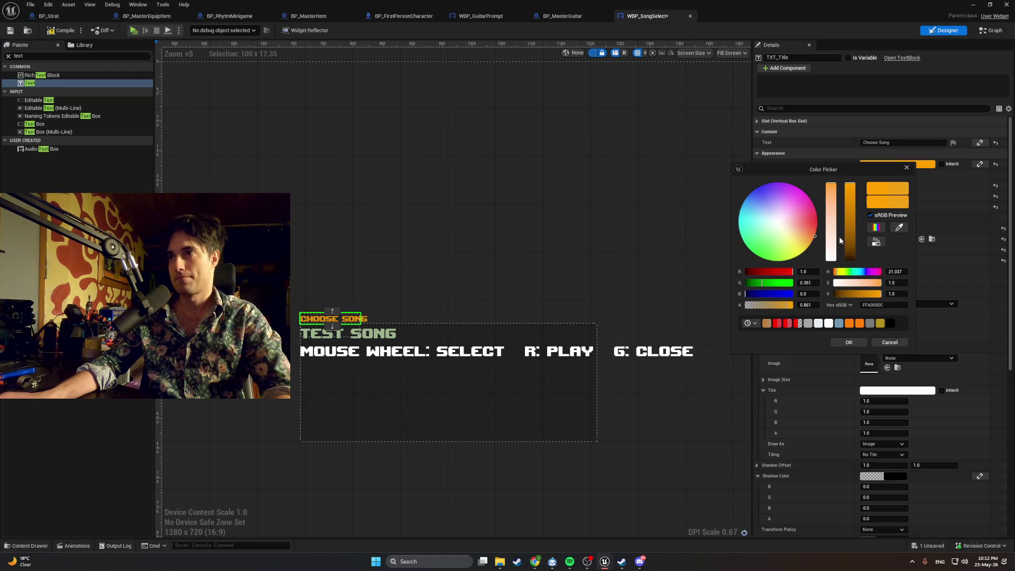
left_click(906, 168)
left_click(983, 164)
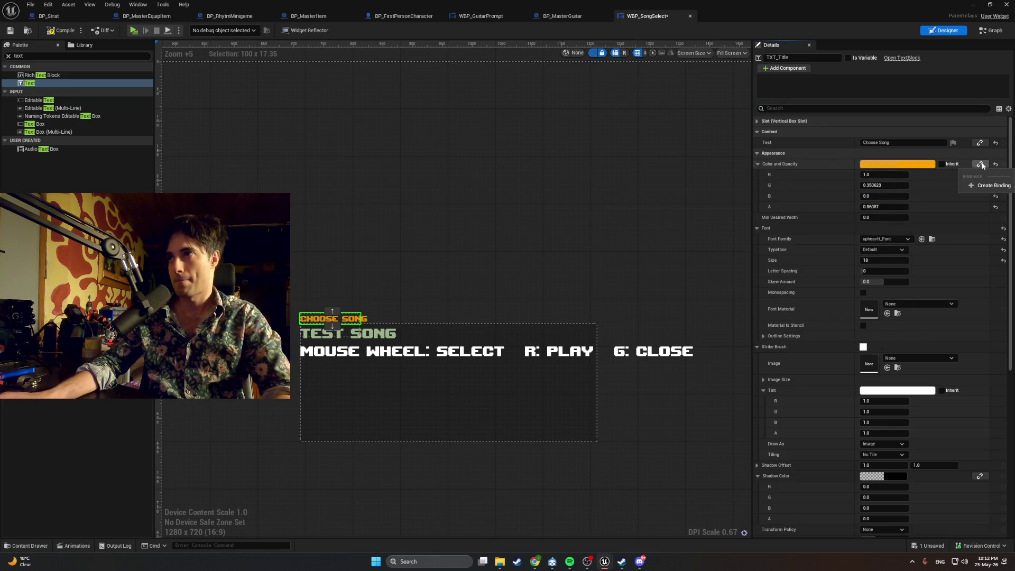
Step: Bind the title colour to a new Get_TXT_Title_ColorAndOpacity function and tidy its nodes
left_click(951, 165)
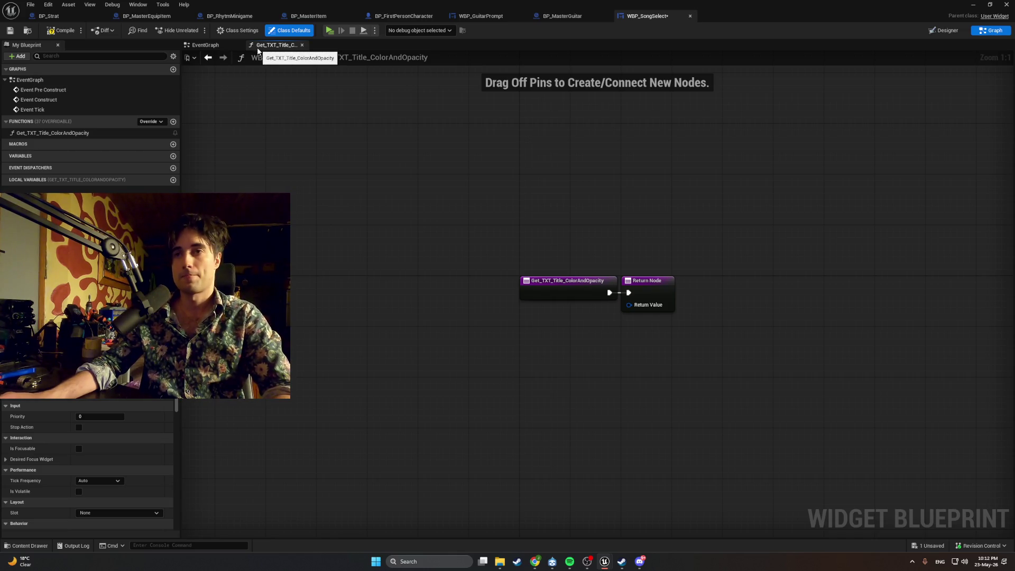
left_click_drag(564, 281, 506, 285)
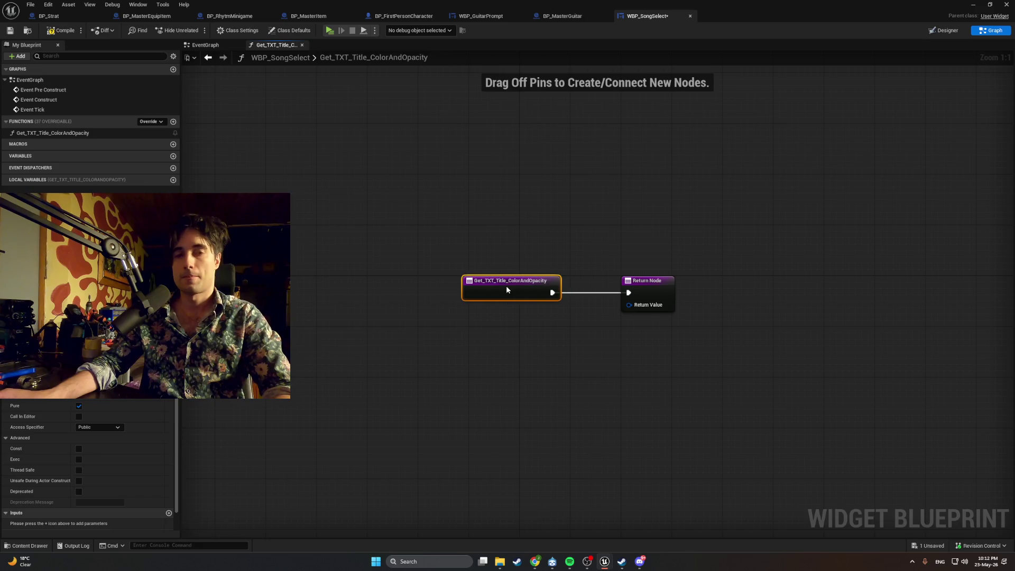
left_click_drag(524, 236, 374, 203)
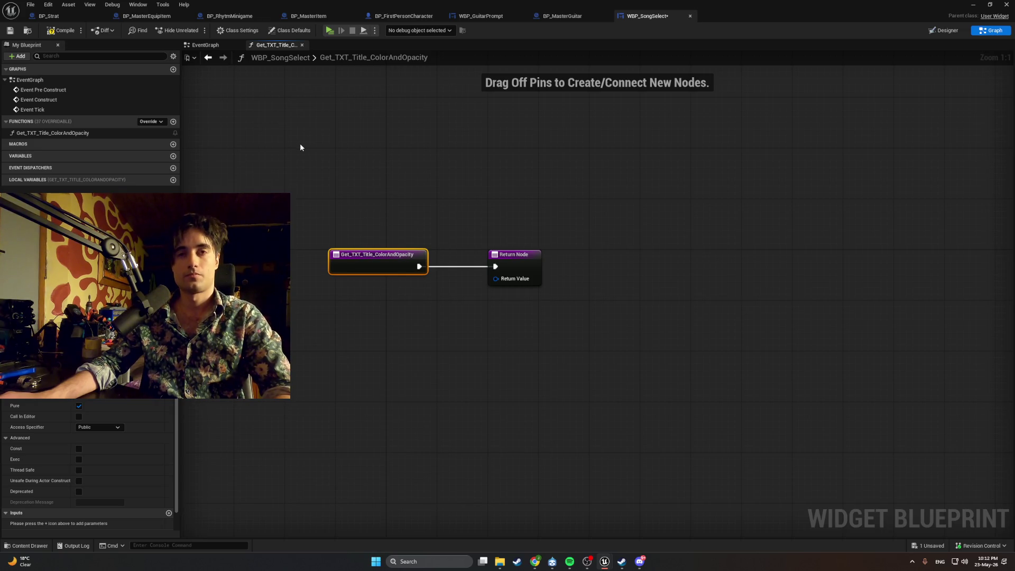
Step: Undo an accidental function-node rename, then return to the EventGraph and Designer view
double_click(389, 257)
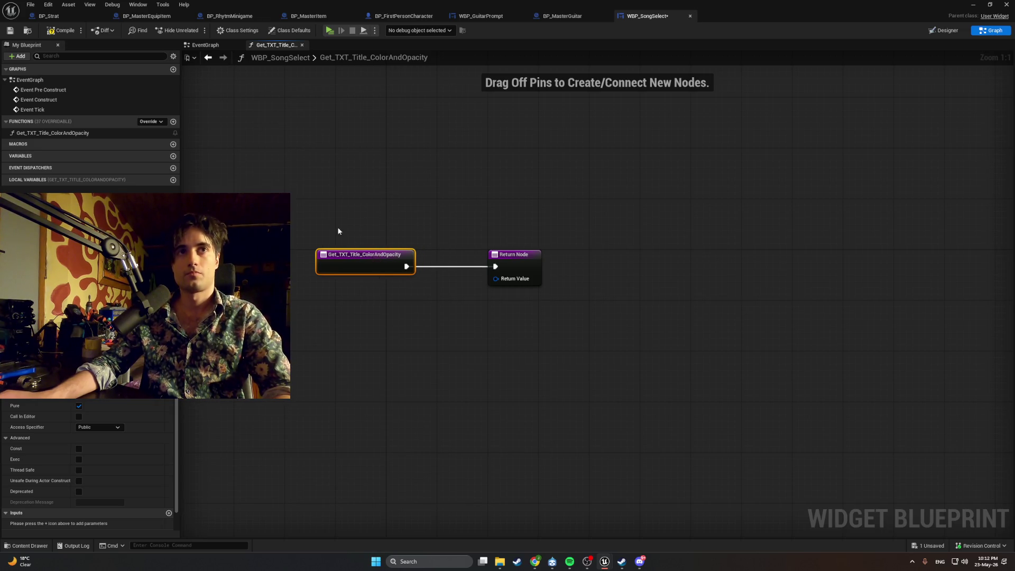
key("BackSpace")
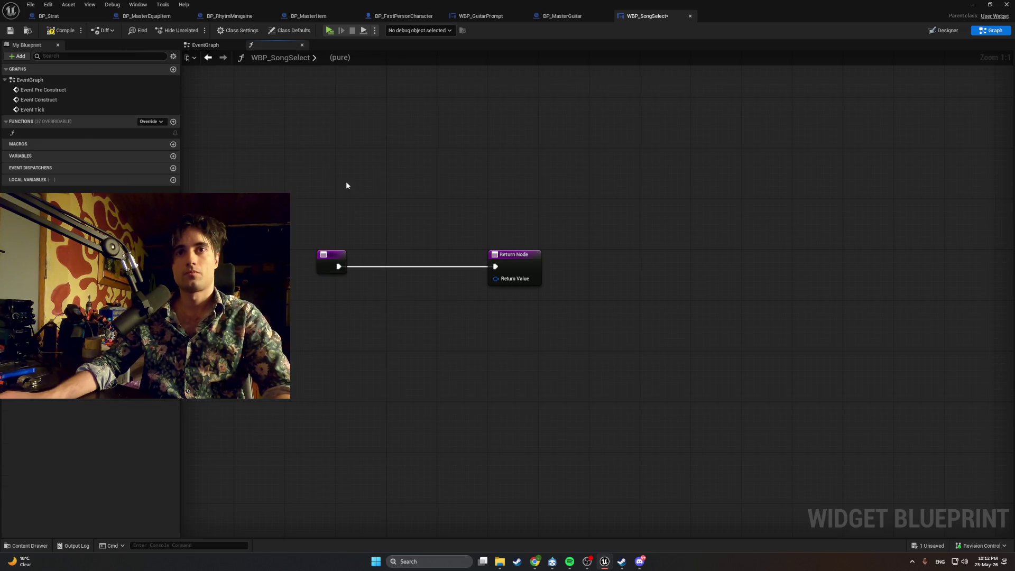
left_click(335, 183)
key("ctrl+z")
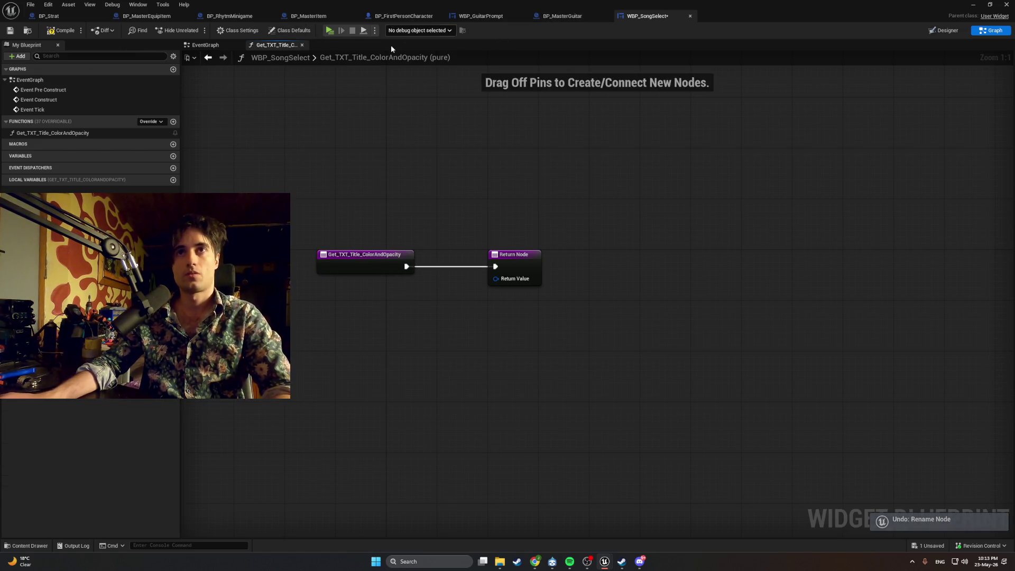
left_click(209, 47)
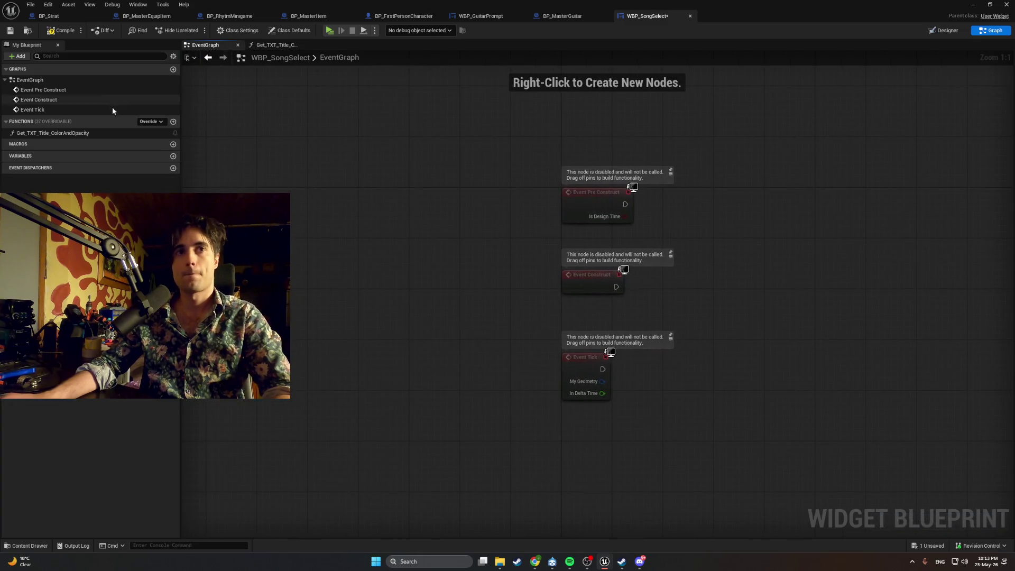
left_click(942, 31)
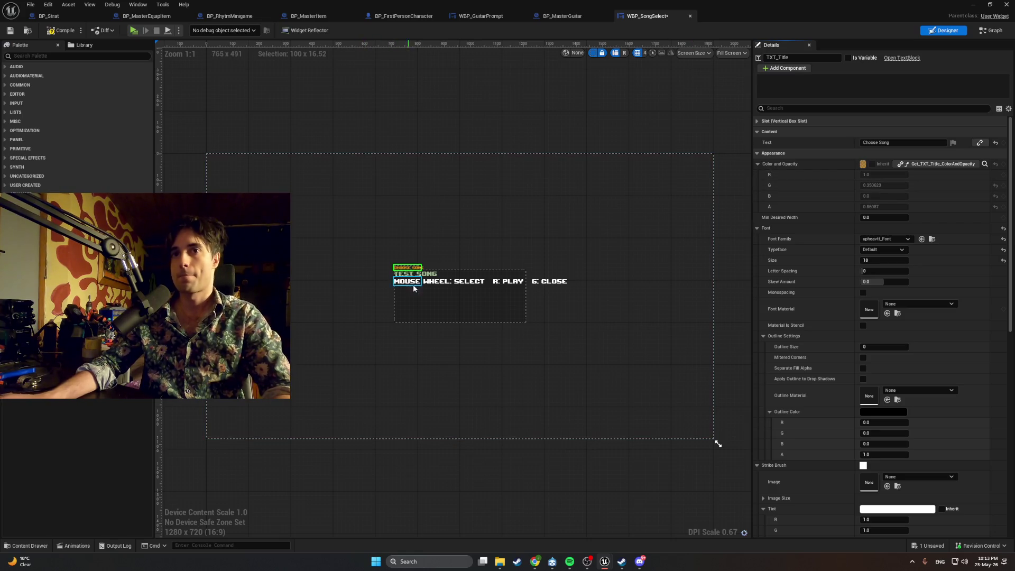
Step: Remove the Color and Opacity binding from the CHOOSE SONG title, keeping its orange
left_click(682, 243)
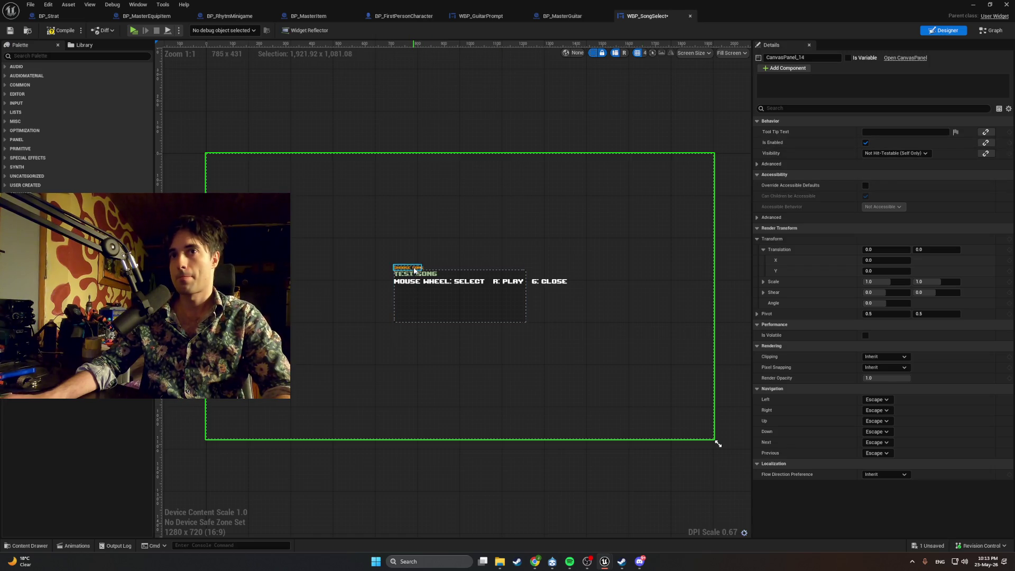
scroll(414, 262, "up", 6)
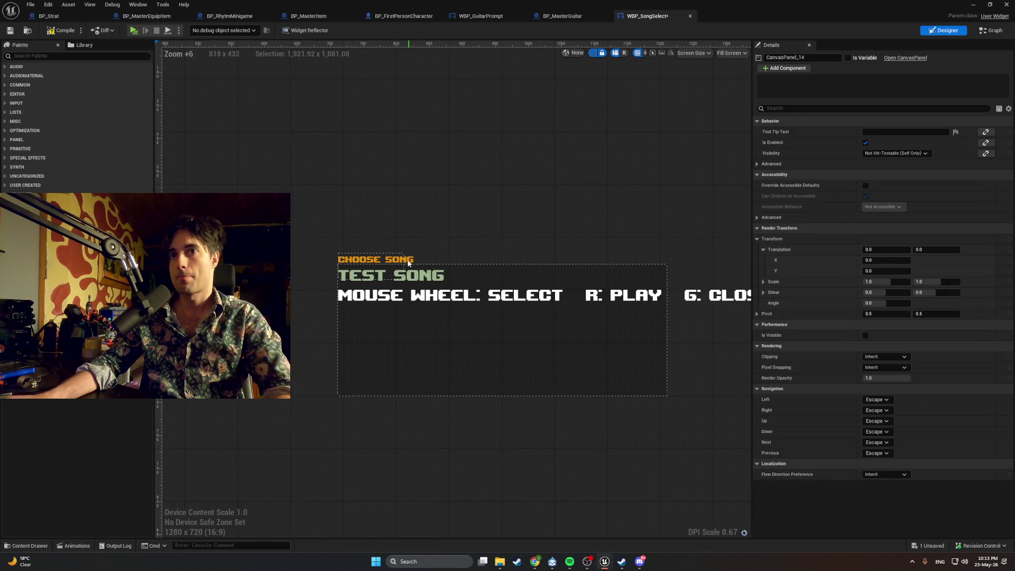
left_click(394, 259)
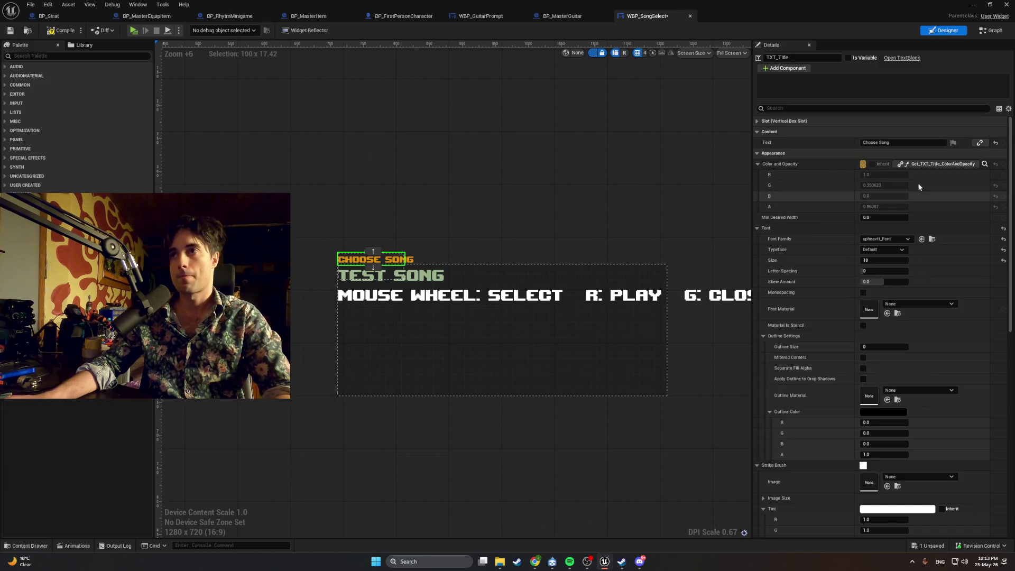
left_click(976, 165)
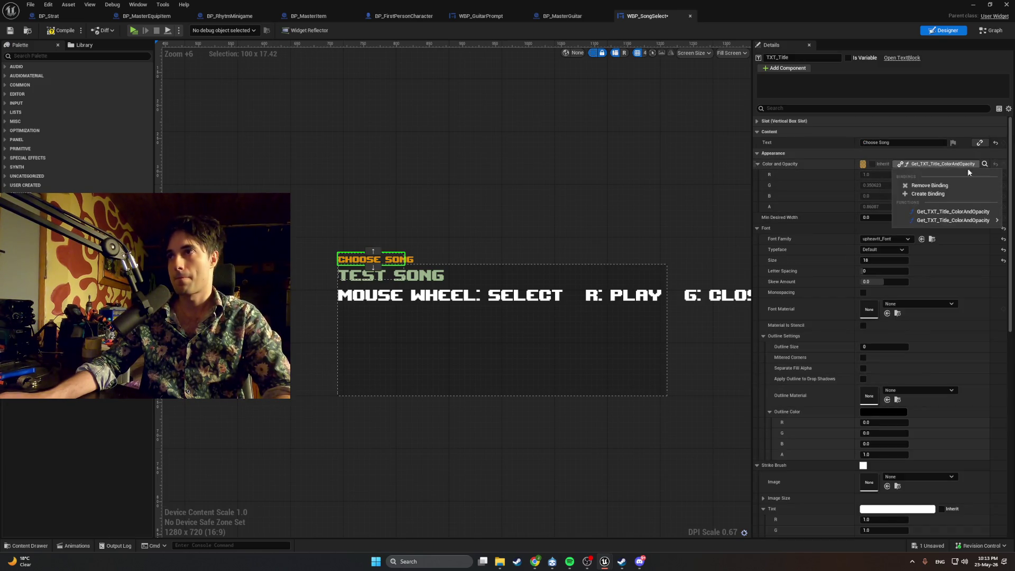
left_click(950, 187)
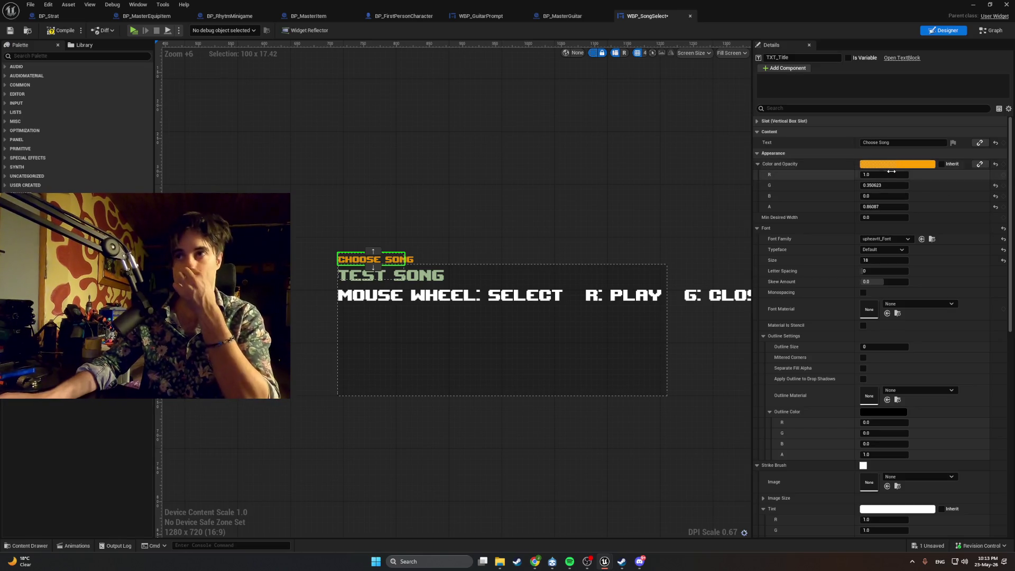
right_click(831, 182)
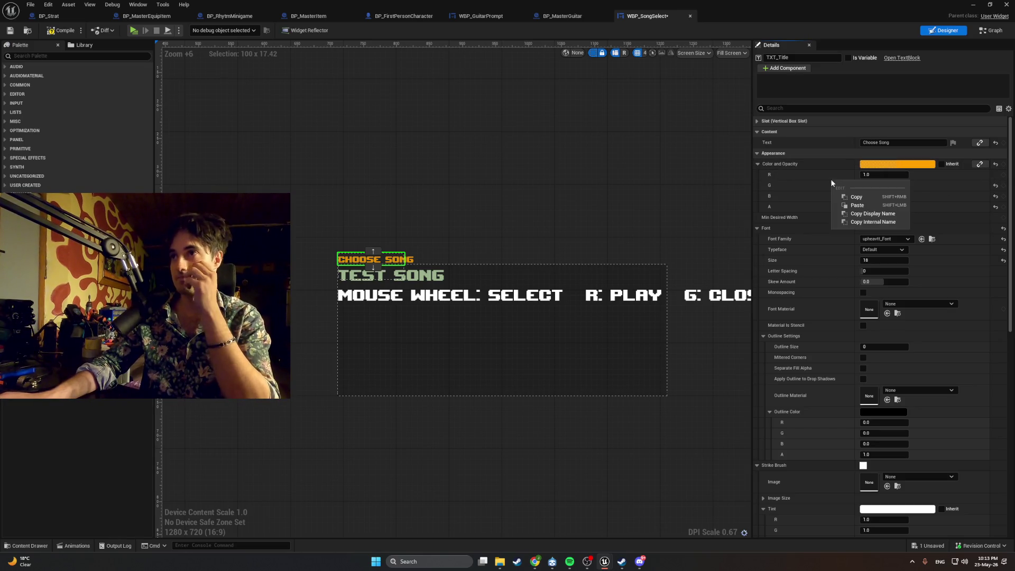
left_click(857, 197)
key("ctrl+z")
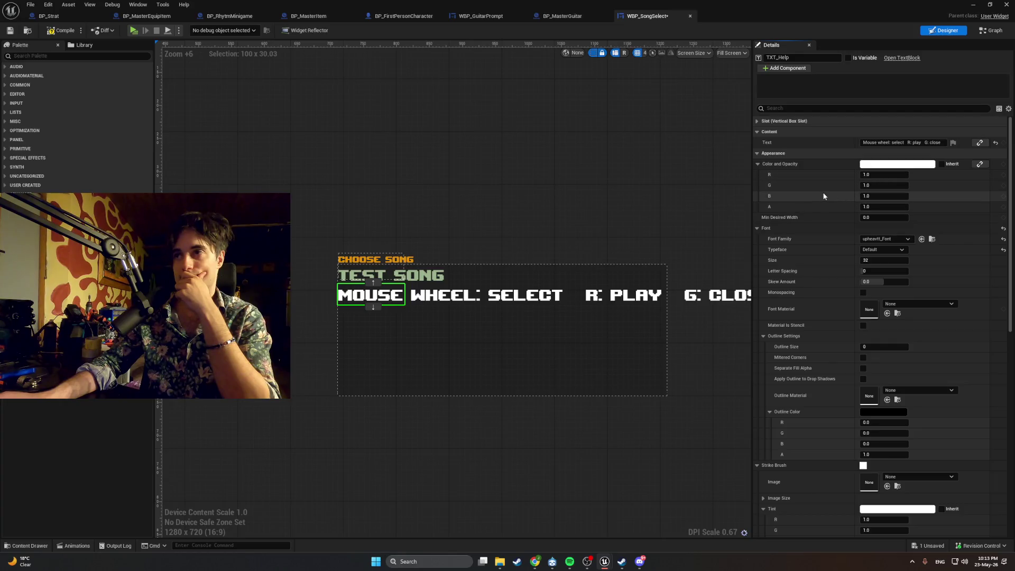
Step: Inspect the title's orange in the colour picker, undoing an accidental dark colour
left_click(385, 263)
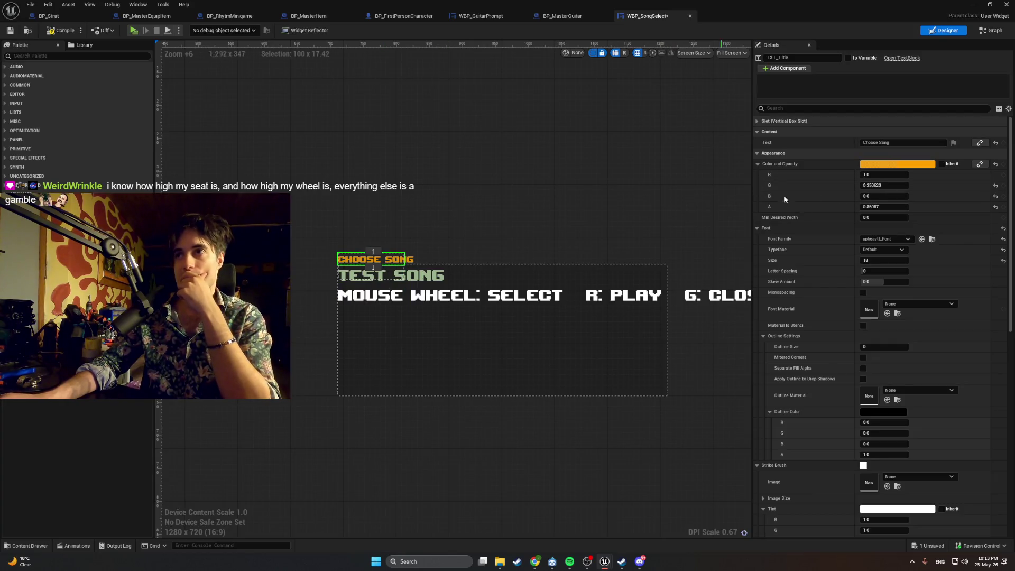
left_click(898, 164)
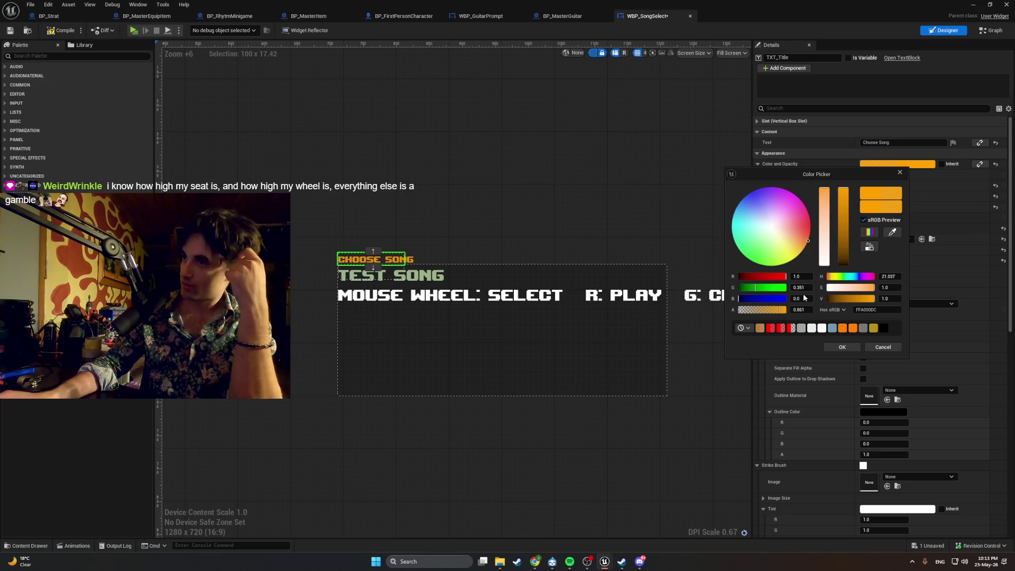
left_click(843, 310)
left_click(844, 312)
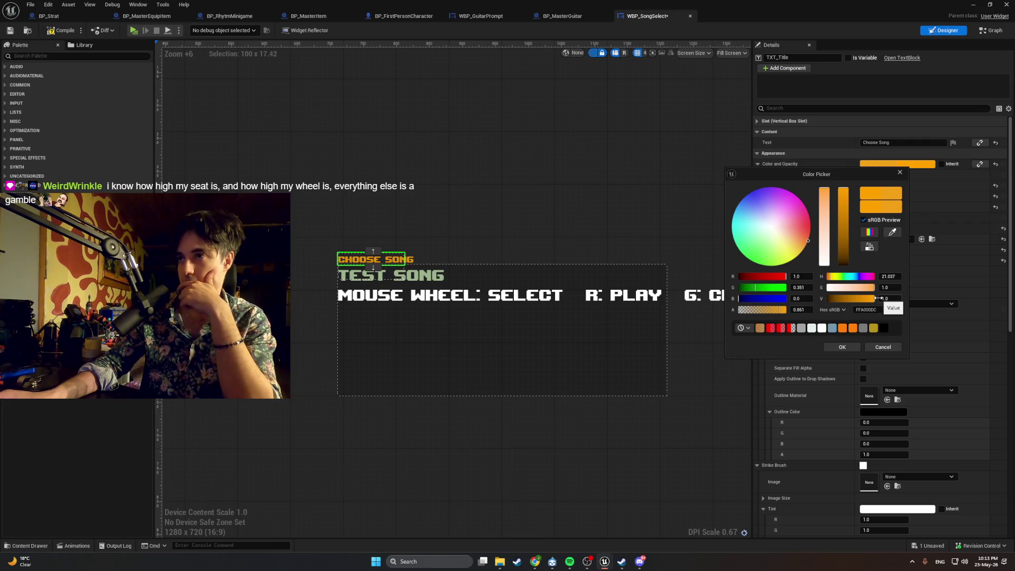
left_click(894, 233)
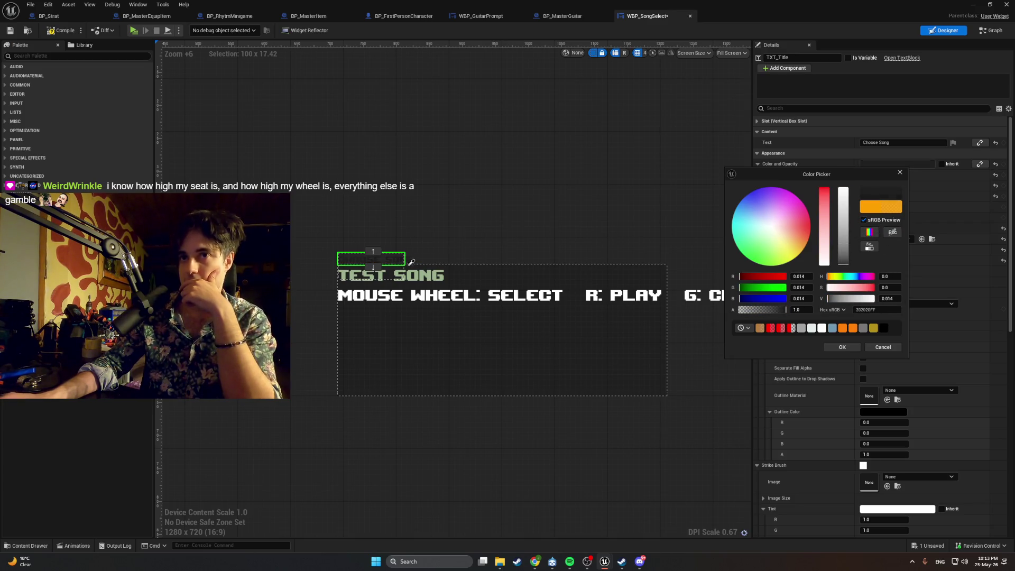
left_click(900, 172)
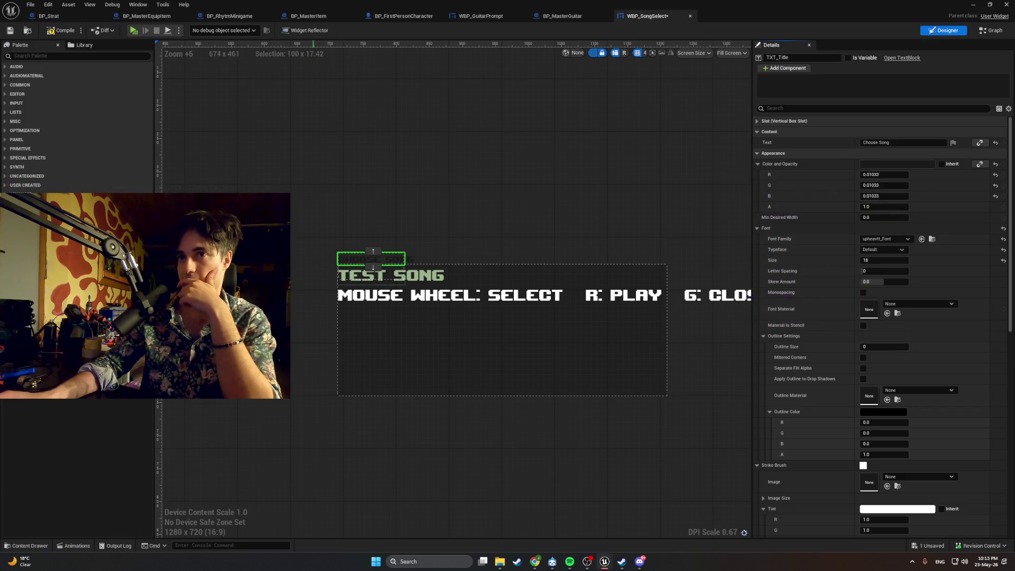
key("ctrl+z")
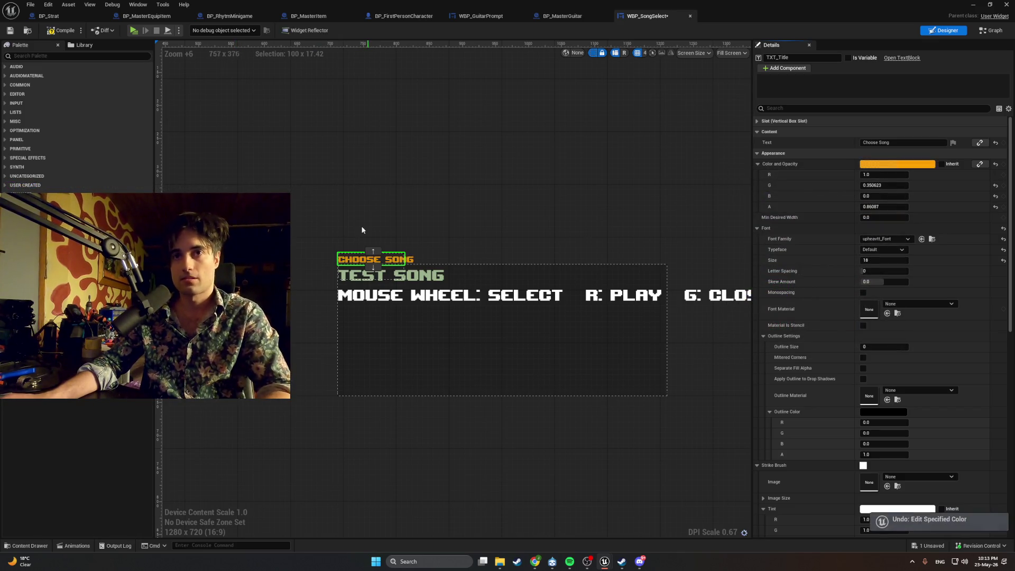
Step: Eyedropper the title's orange into the help line's Color and Opacity
left_click(370, 295)
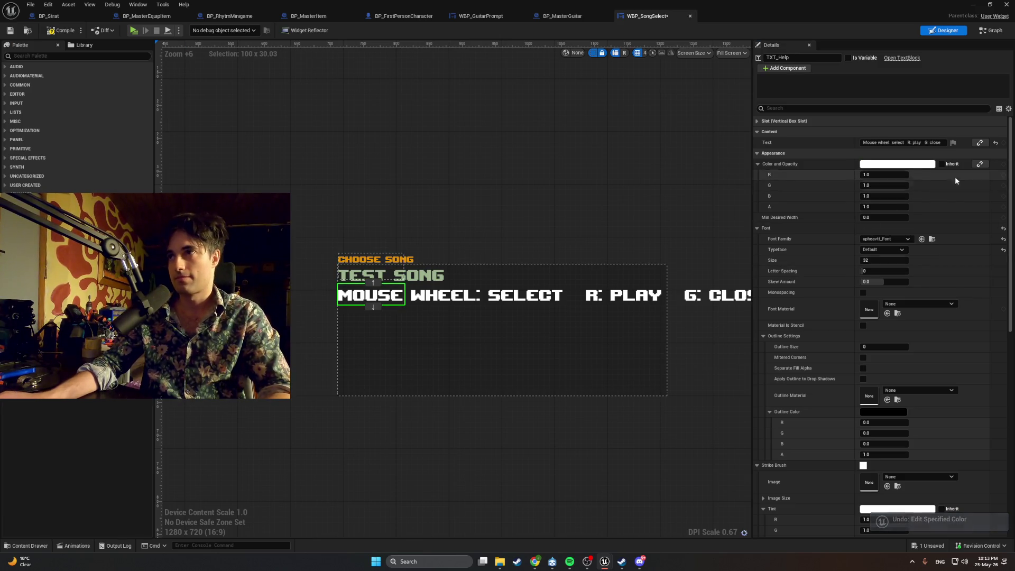
left_click(899, 164)
left_click(898, 229)
left_click(410, 259)
left_click(561, 203)
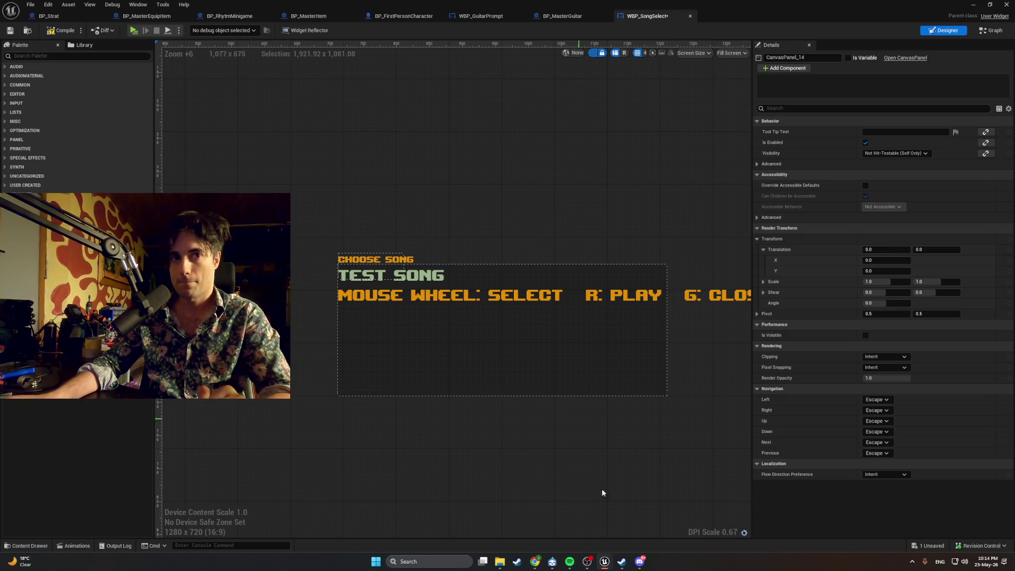
left_click(535, 562)
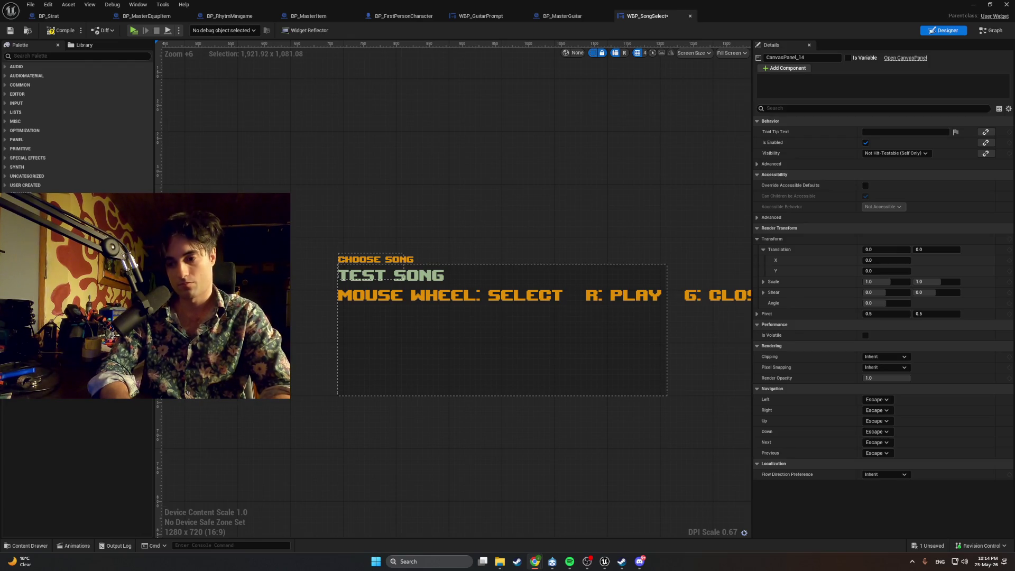
Step: Drag TXT_Help out of the vertical box onto the canvas below the border
left_click(705, 306)
left_click(704, 308)
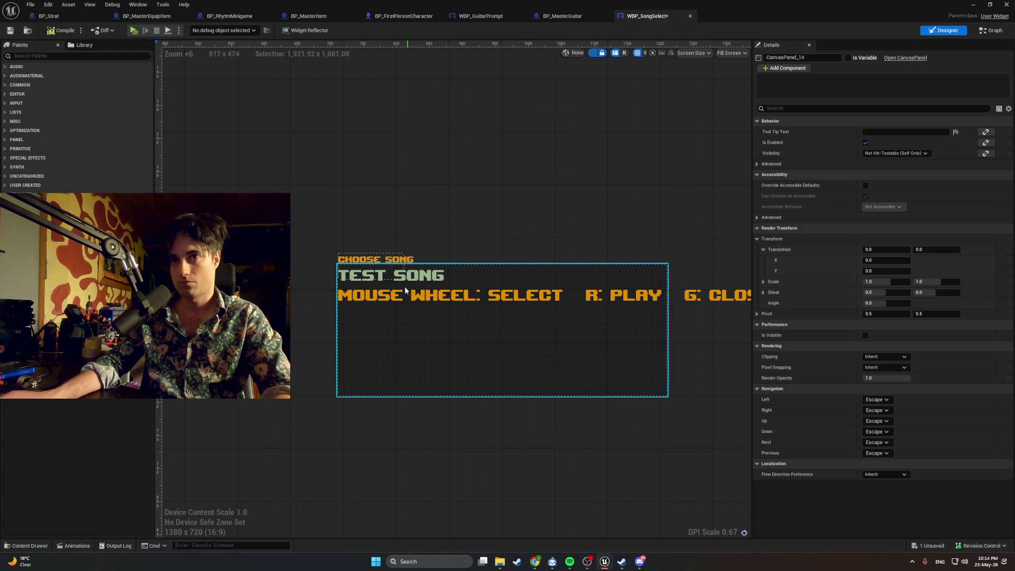
left_click(385, 300)
mouse_move(385, 299)
left_mouse_down()
mouse_move(412, 438)
mouse_move(437, 423)
mouse_move(385, 414)
left_mouse_up()
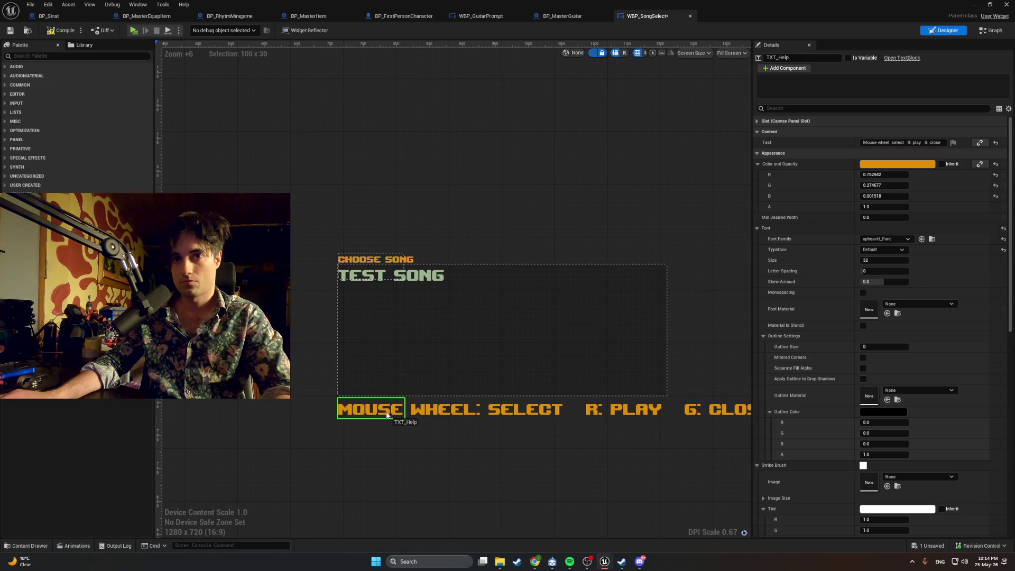
left_click(870, 259)
Step: Try a help-line font size of 25 and shift the line slightly right
type("17")
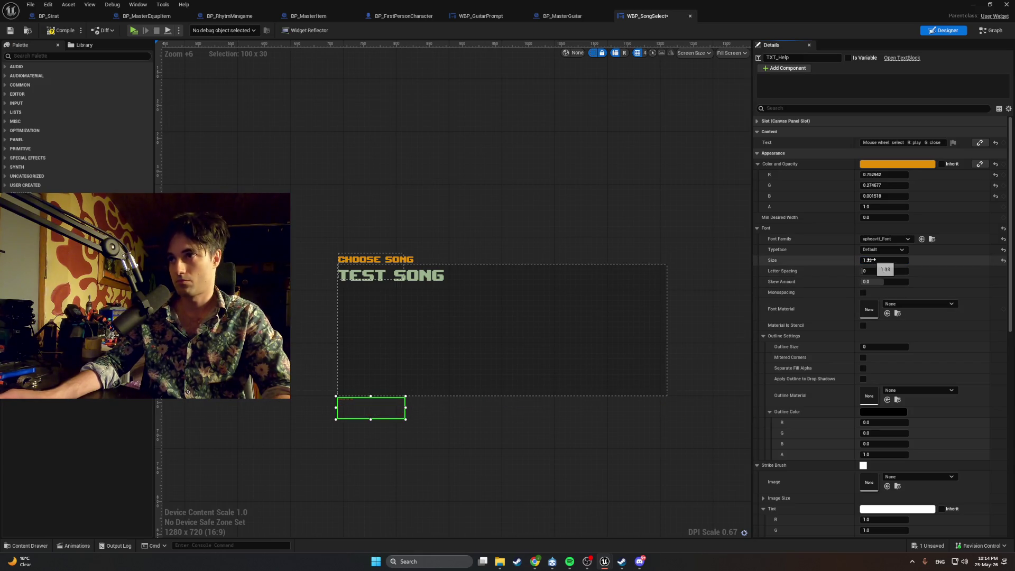
key("BackSpace")
key("BackSpace")
type("25")
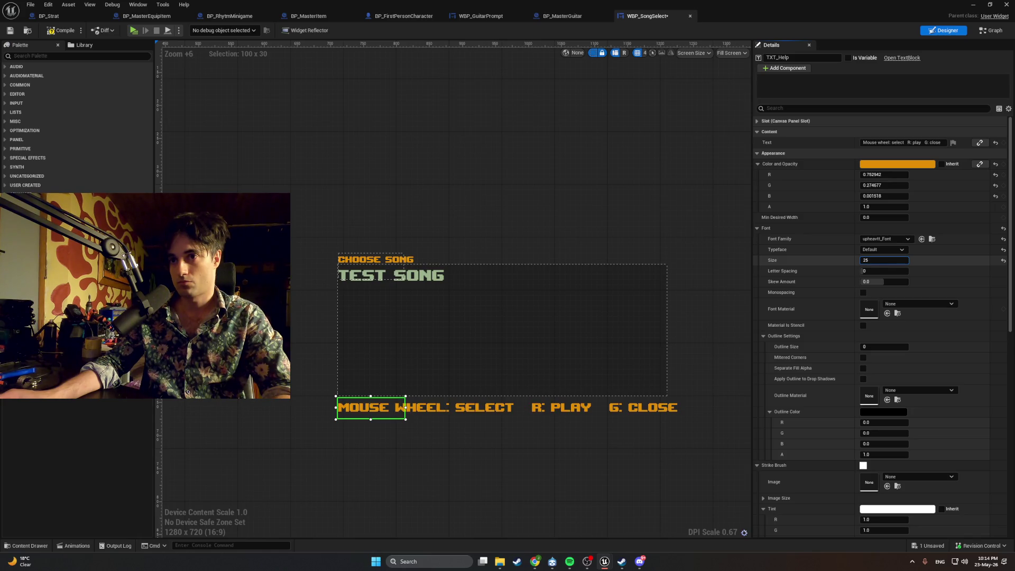
key("Return")
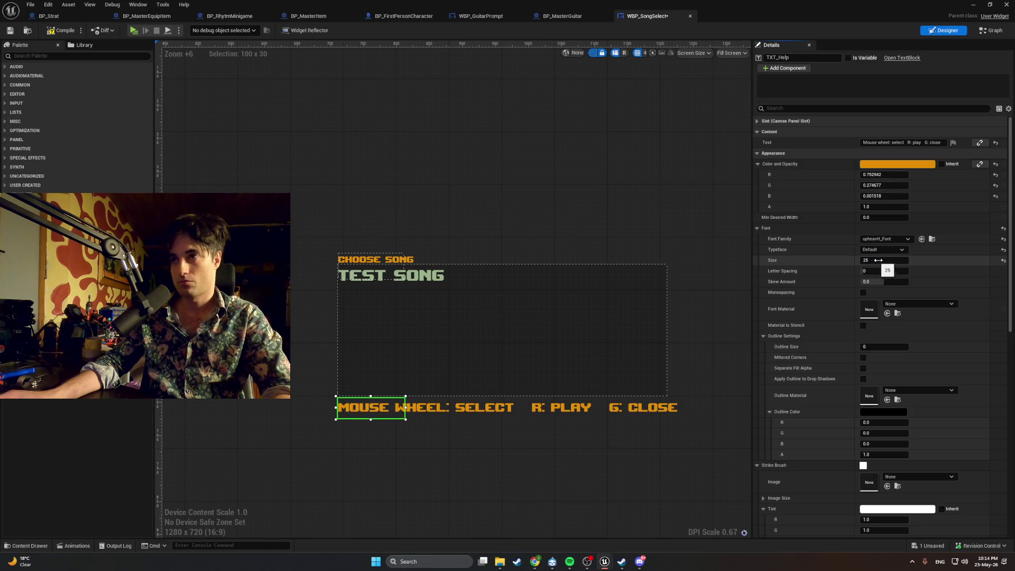
left_click_drag(889, 263, 888, 263)
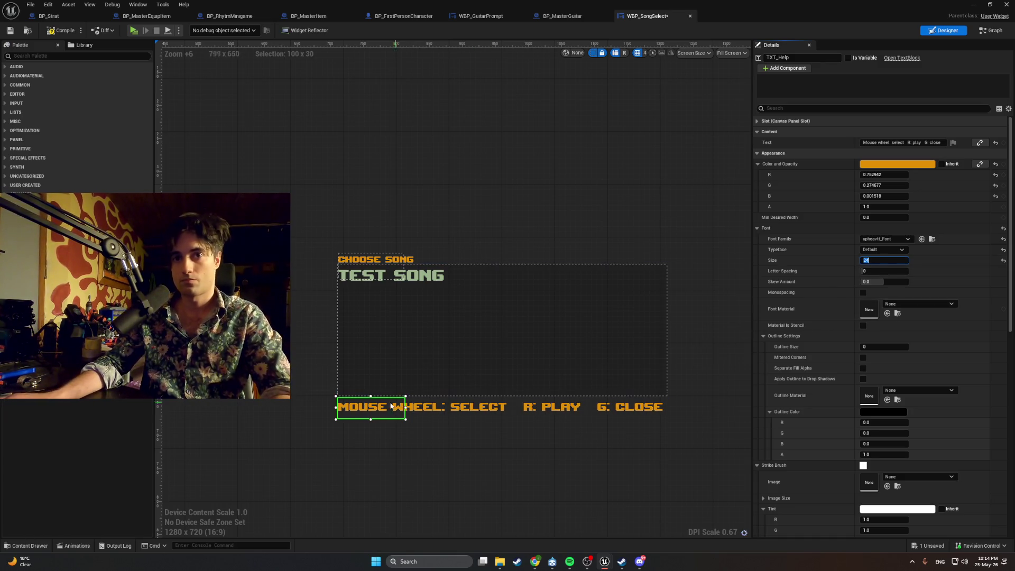
left_click_drag(380, 408, 385, 410)
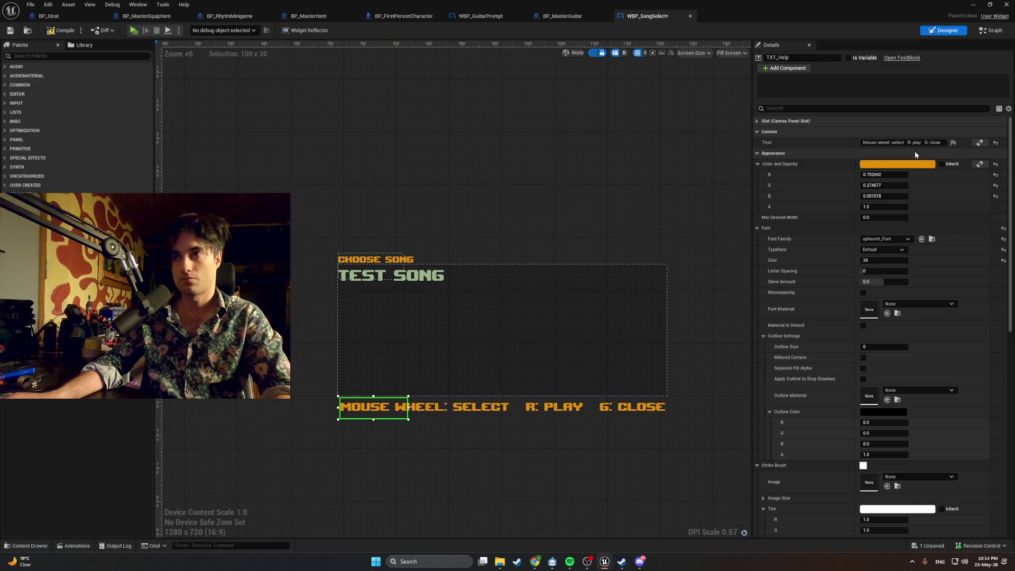
Step: Step the help line's font size down through 23, 22 and 20 to 16
left_click(880, 260)
type("23")
key("Return")
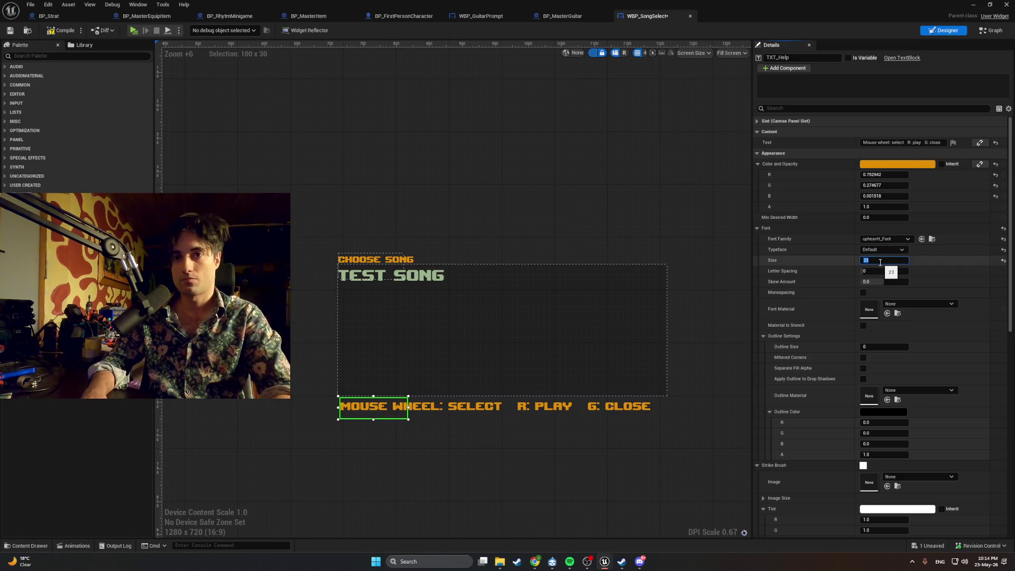
type("22")
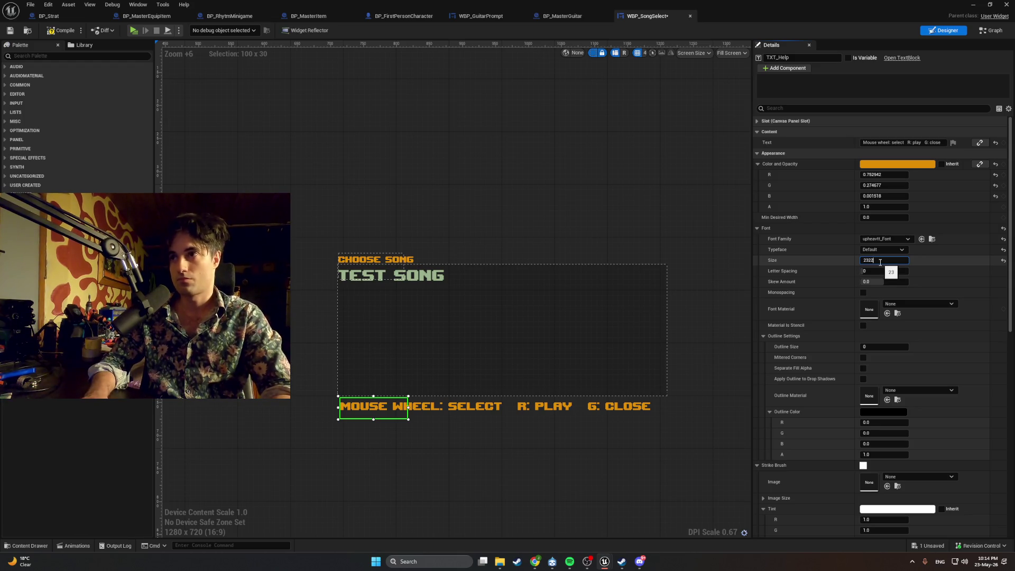
type("2")
key("Return")
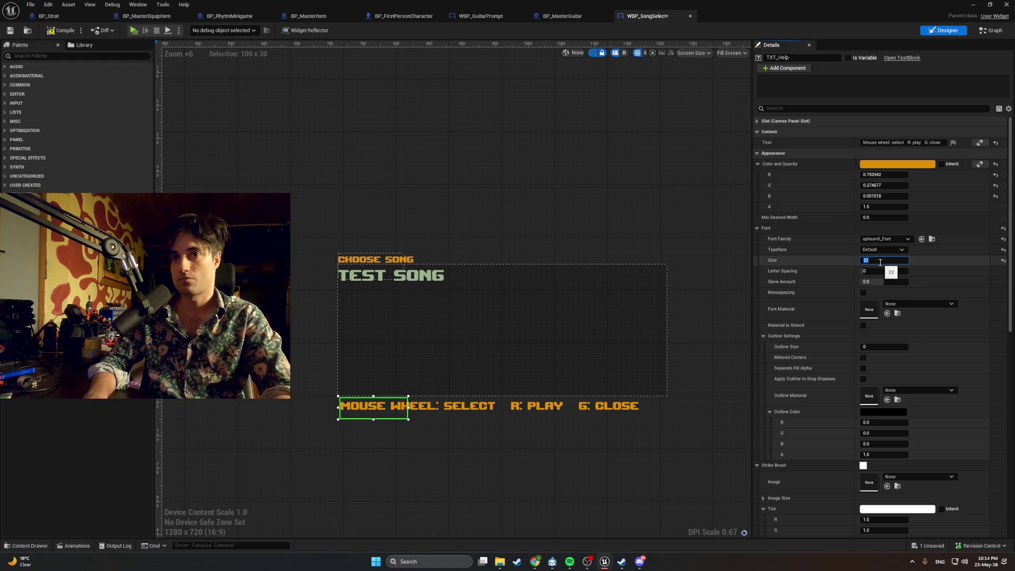
type("20")
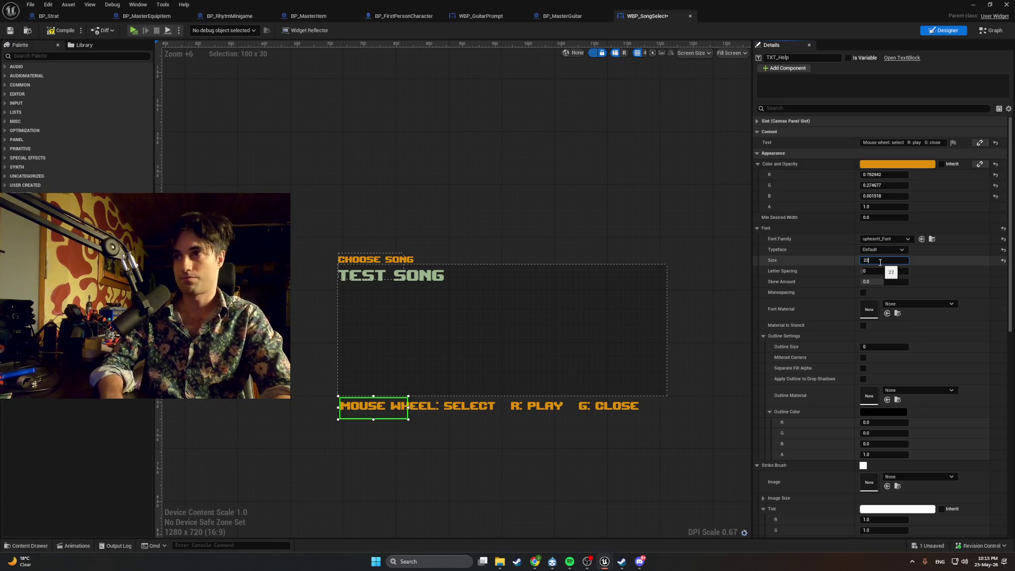
type("20")
key("Return")
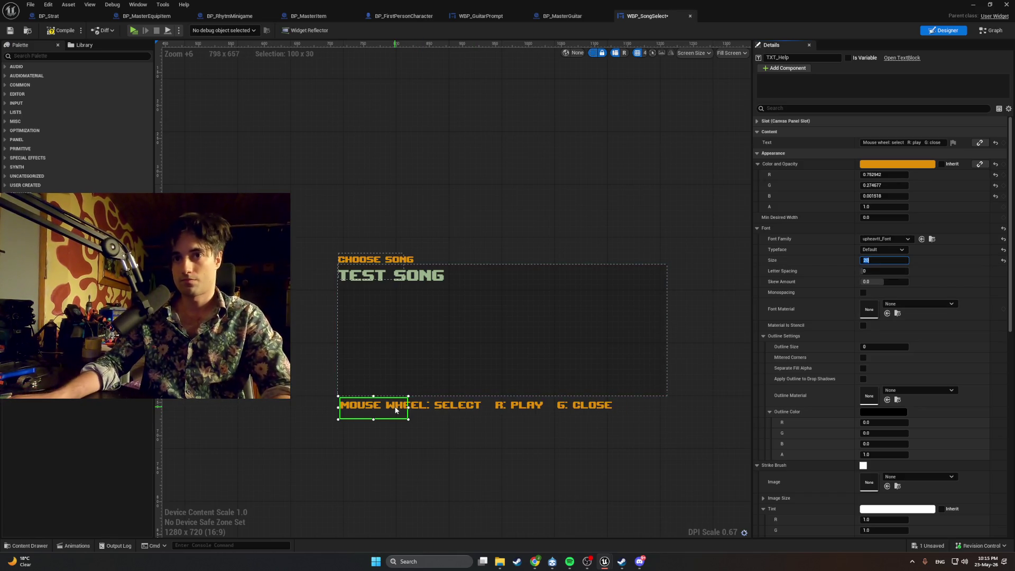
type("18")
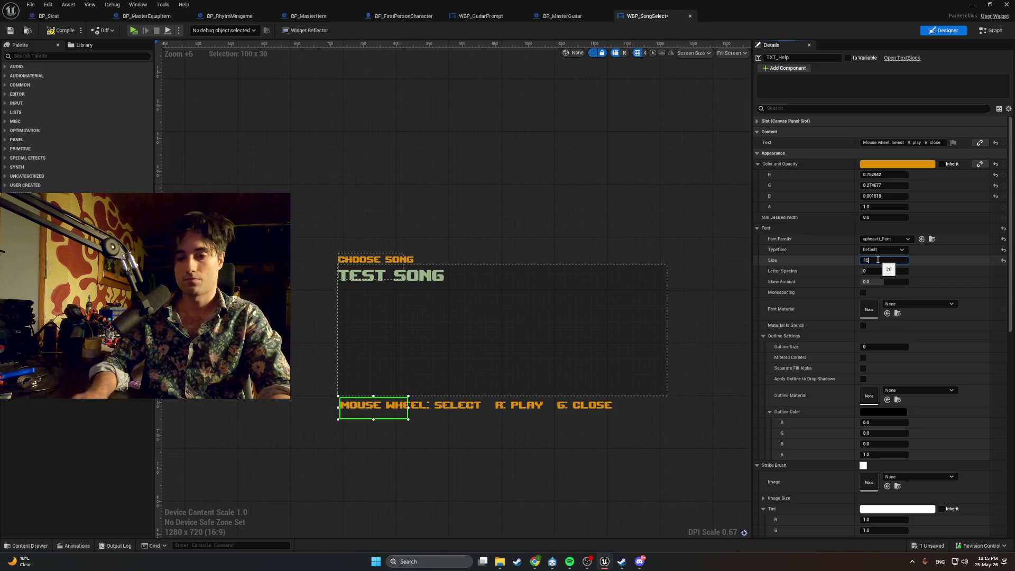
key("Return")
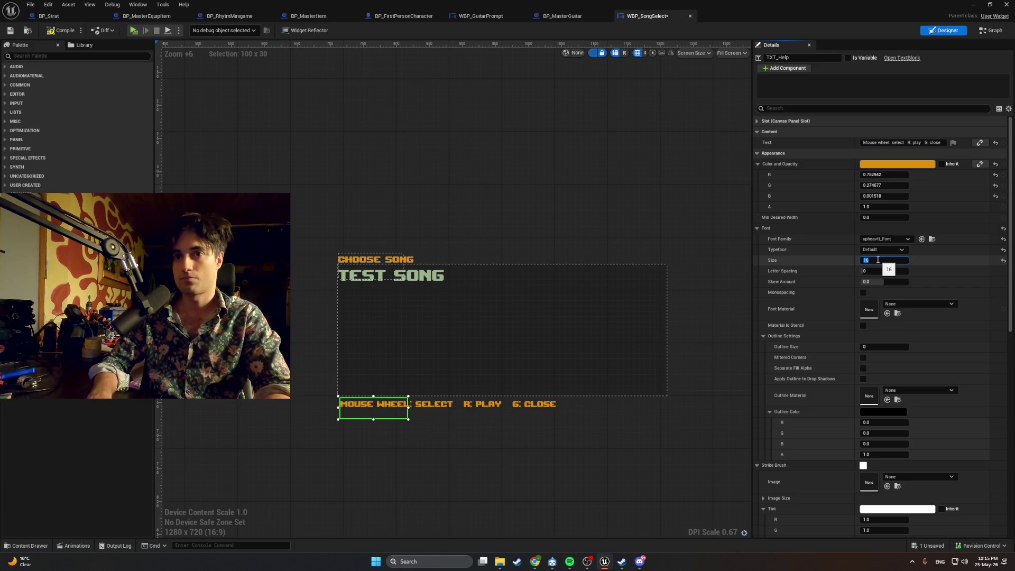
Step: Stretch the help box across the border's width, about 495 × 30
left_click_drag(380, 407, 607, 405)
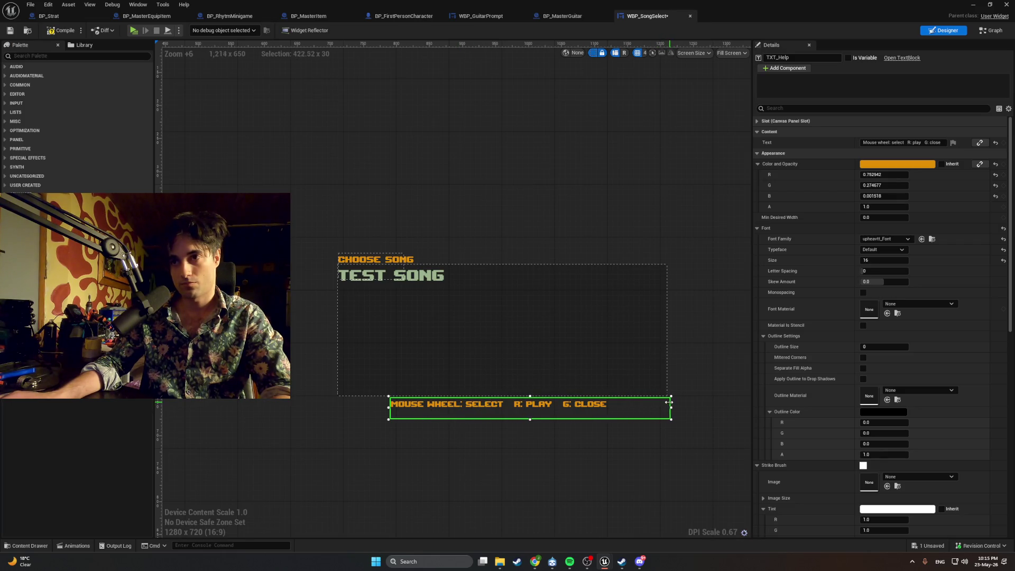
left_click_drag(668, 402, 667, 402)
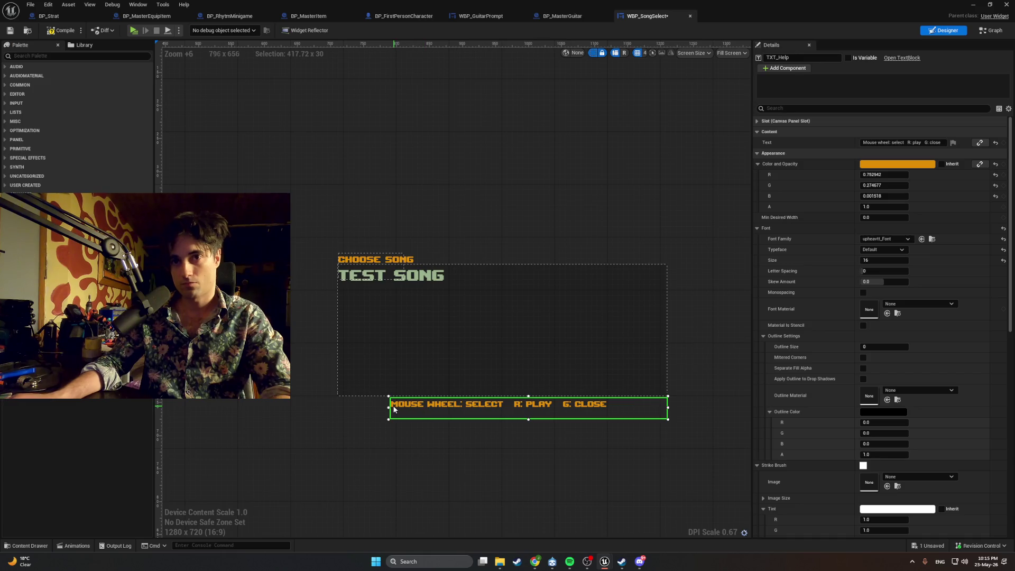
left_click_drag(388, 406, 336, 407)
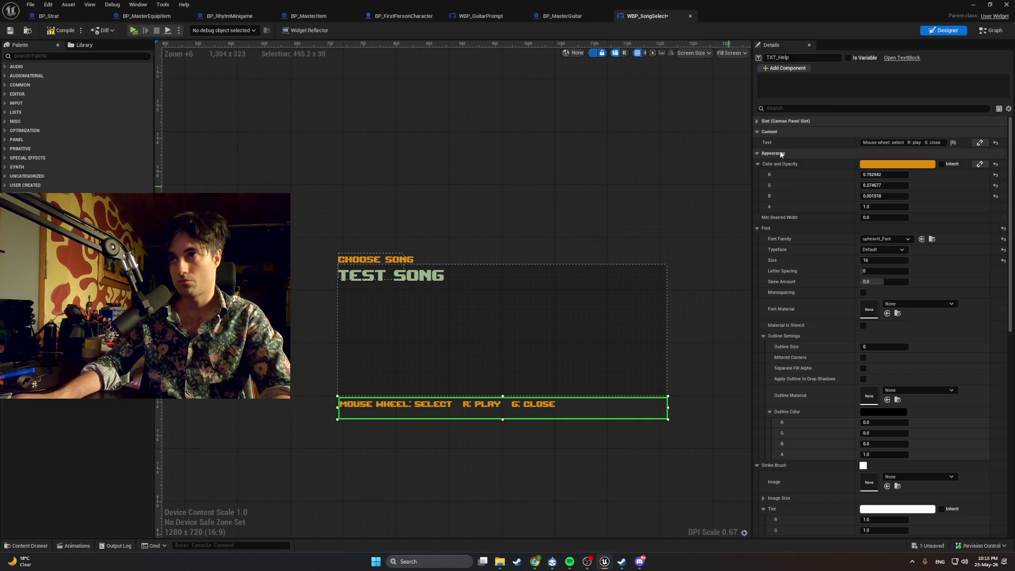
left_click(786, 108)
Step: Give the help line the centre anchor preset, found by searching 'anch'
type("li")
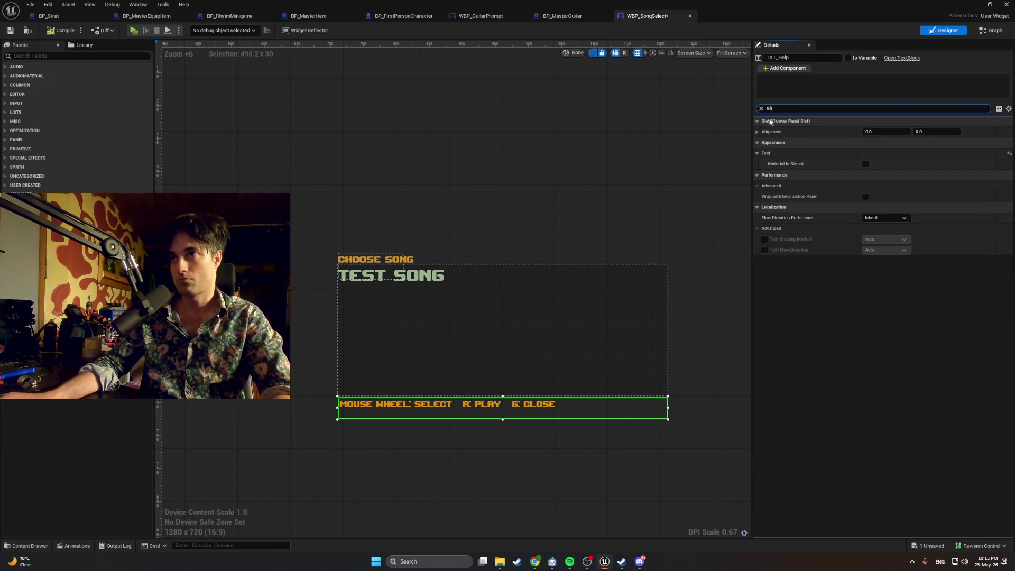
type("anch")
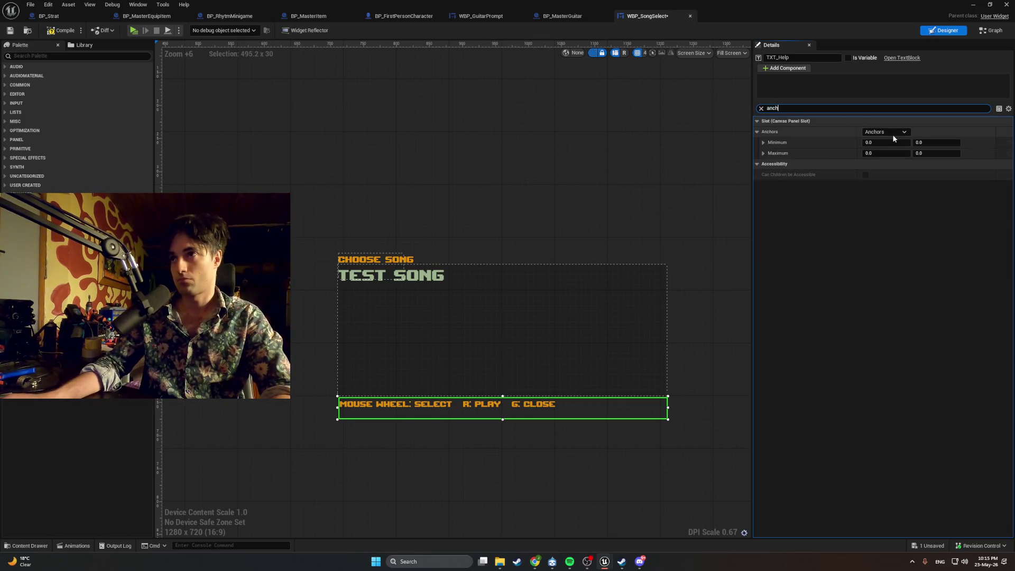
left_click(894, 132)
left_click(906, 184)
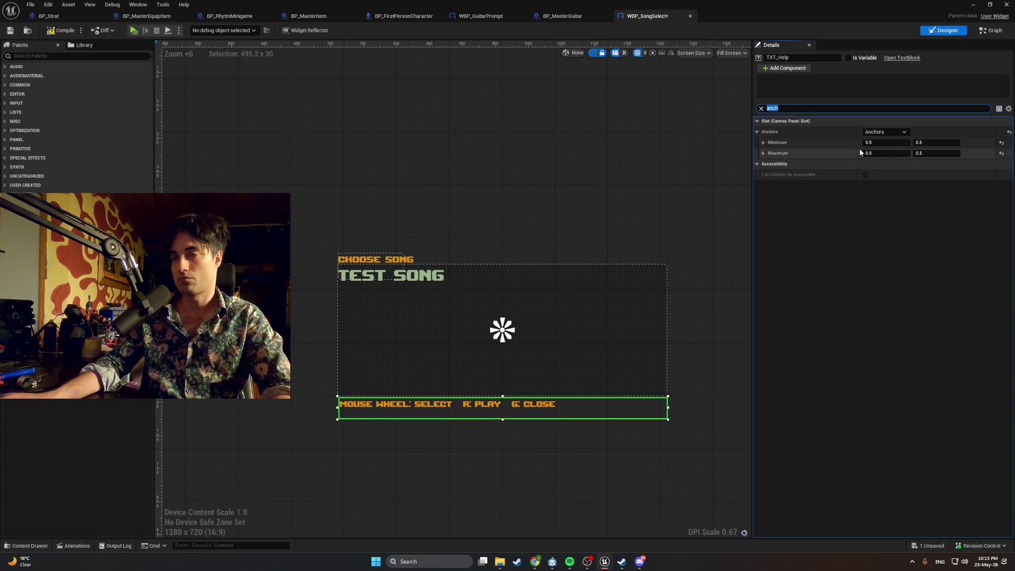
left_click(761, 109)
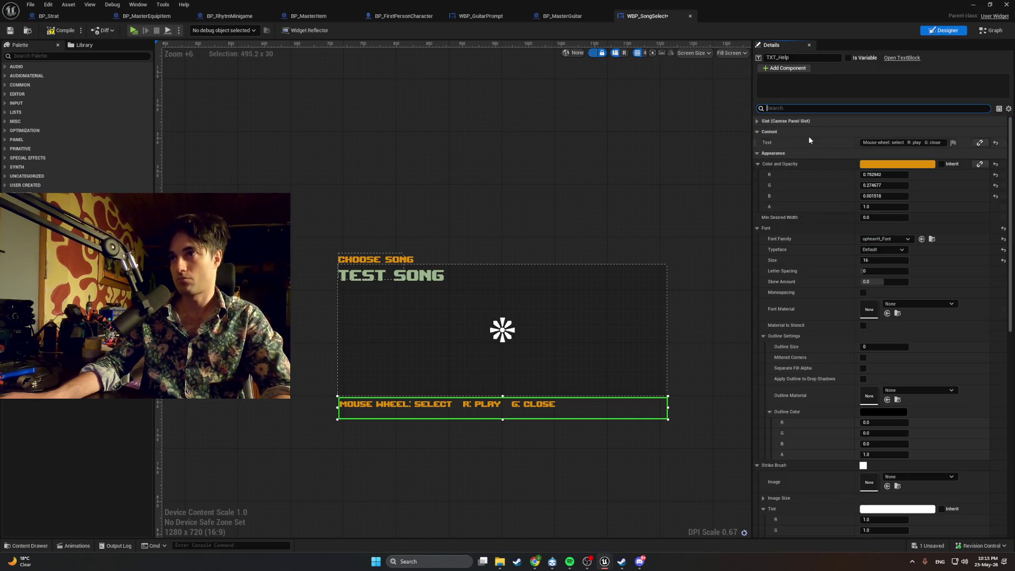
Step: Filter Details to 'ali' and expand the help line's Alignment, showing 0.0, 0.0
type("posio")
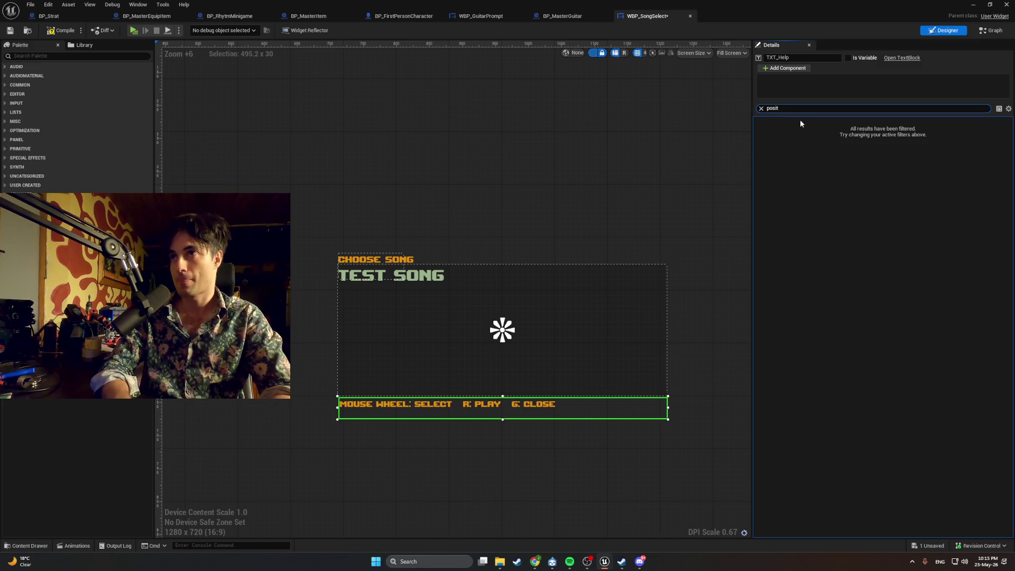
key("BackSpace")
key("BackSpace")
key("BackSpace")
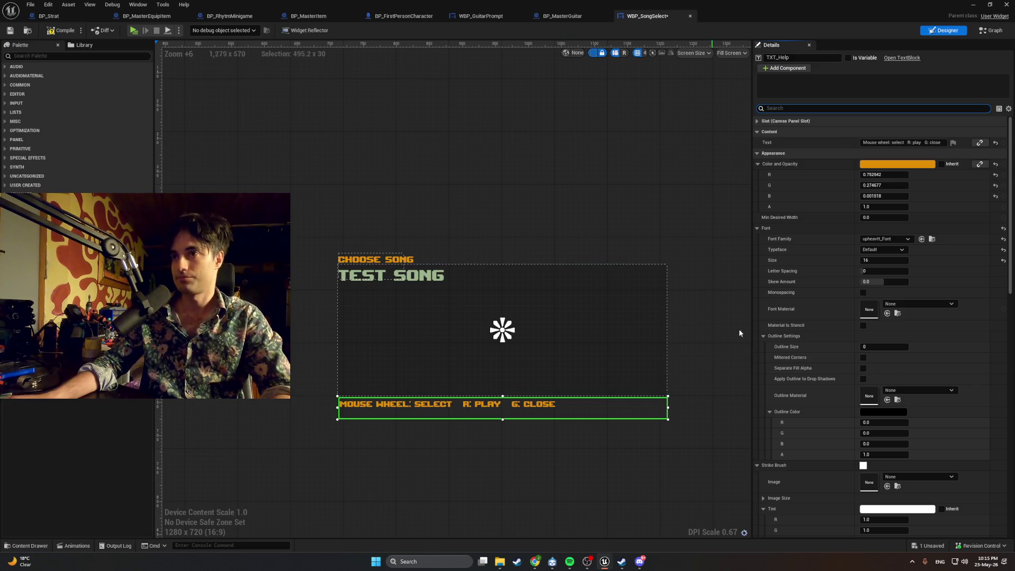
scroll(793, 275, "down", 2)
scroll(793, 275, "down", 5)
scroll(793, 276, "down", 10)
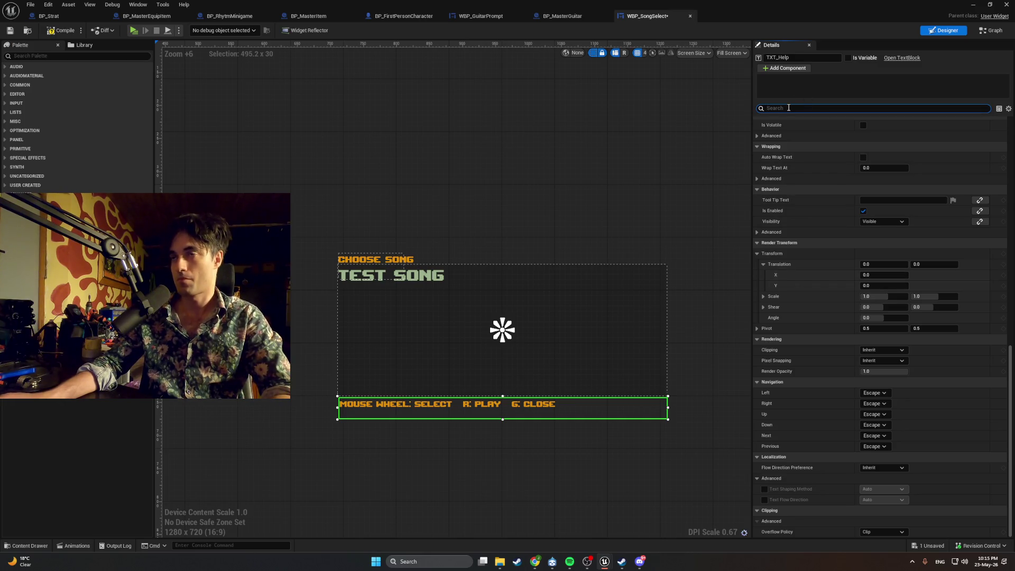
type("ali")
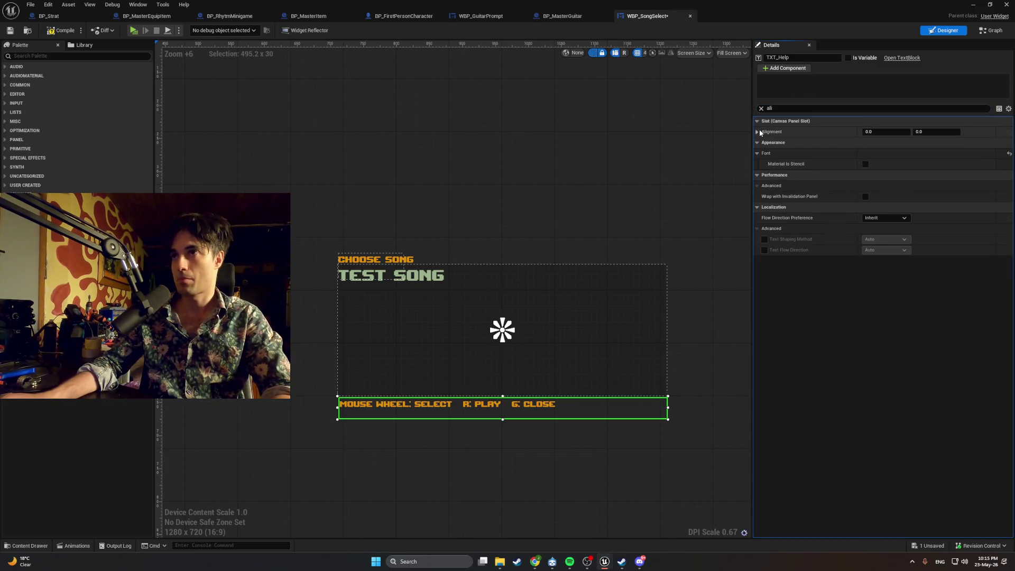
left_click(759, 131)
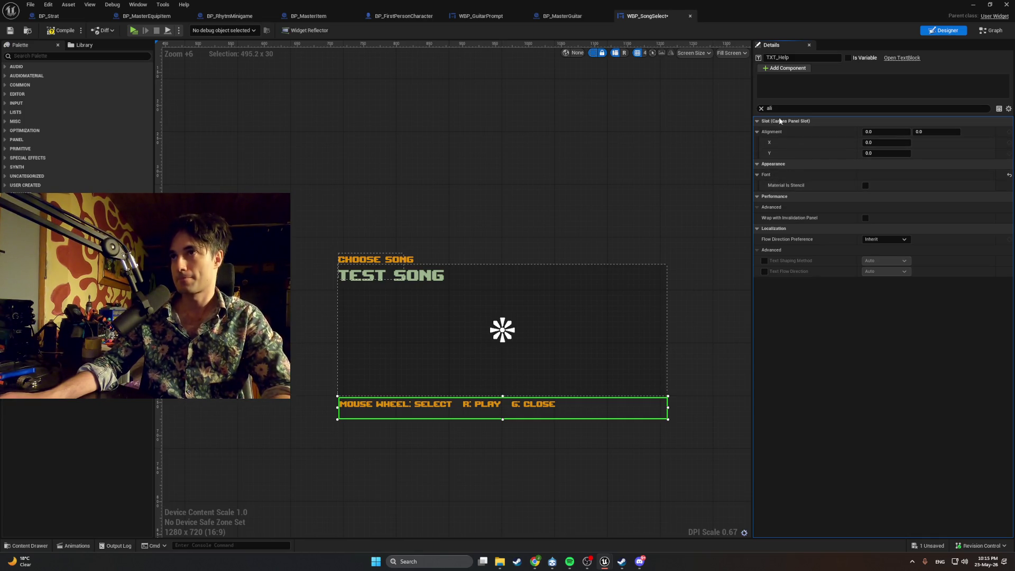
left_click(427, 302)
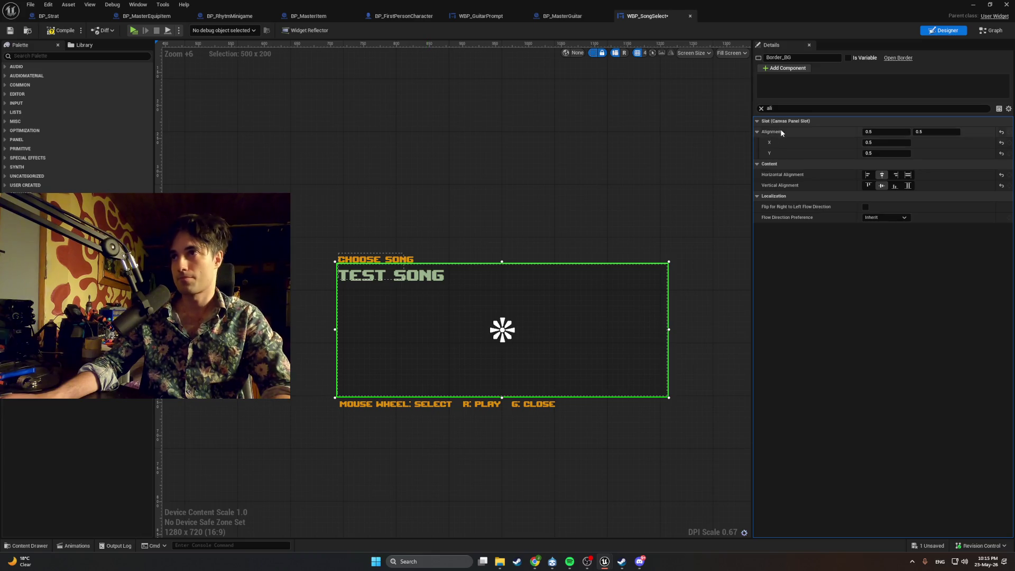
left_click(761, 108)
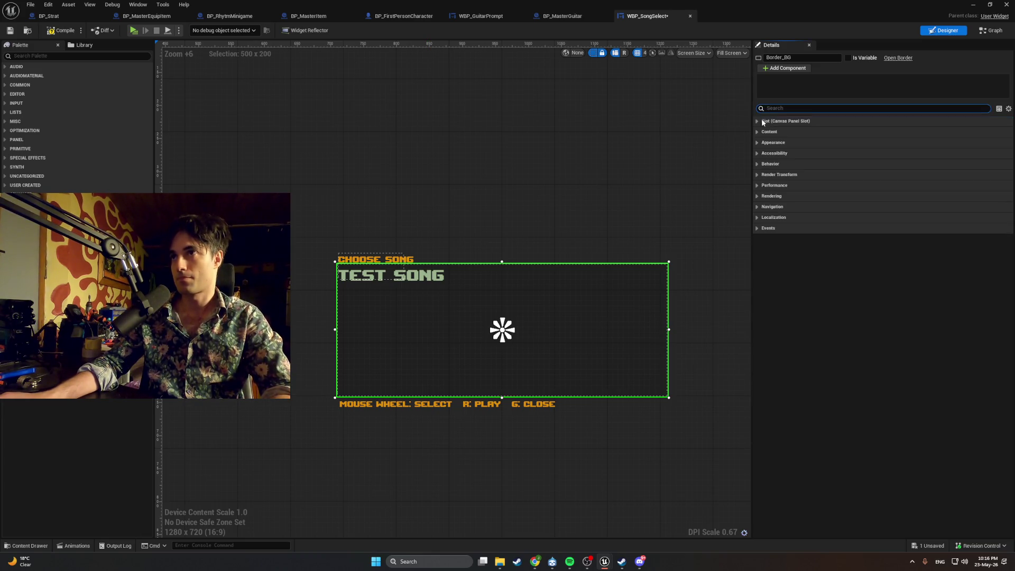
left_click(757, 122)
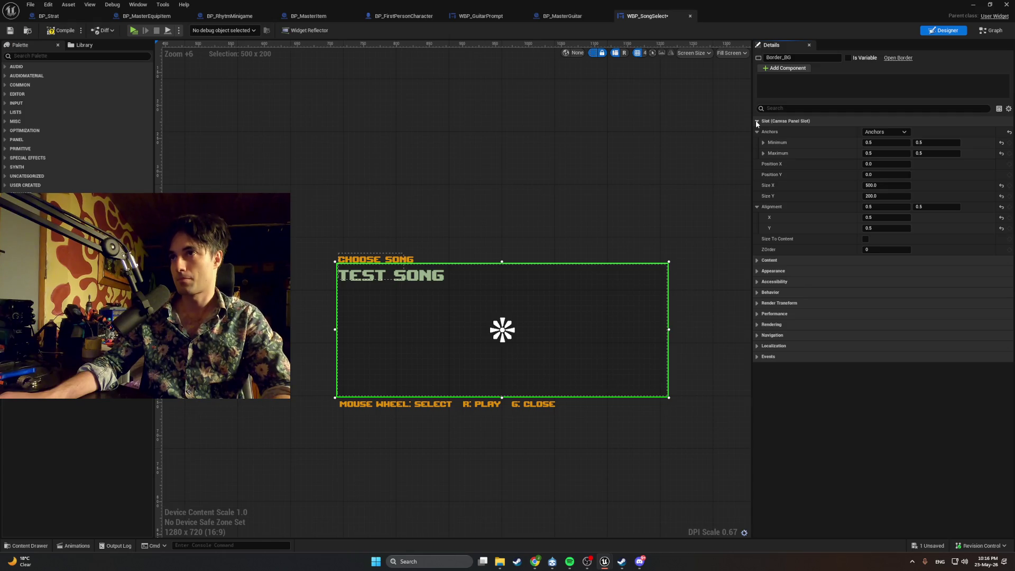
left_click(758, 121)
left_click(756, 122)
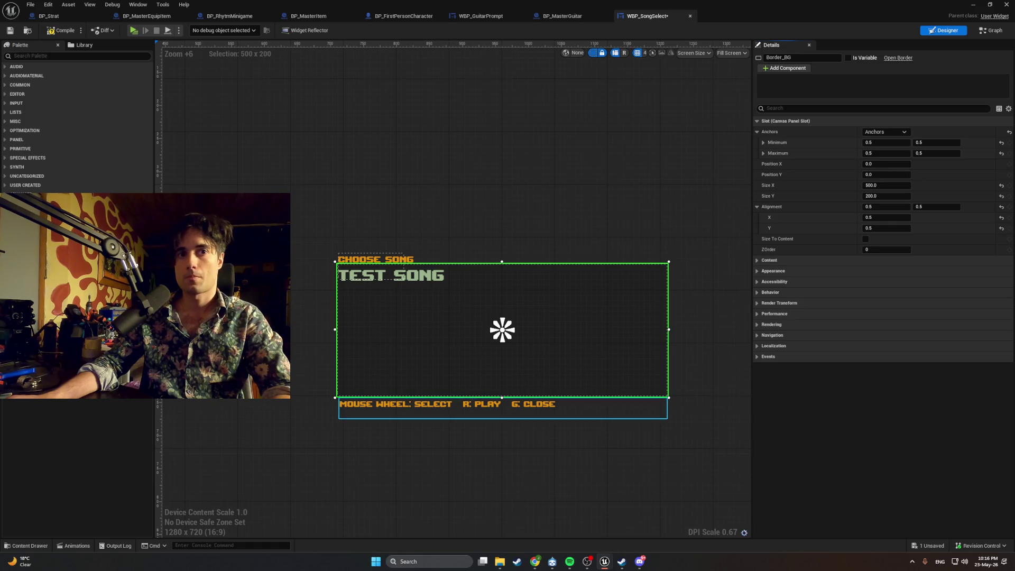
left_click(449, 407)
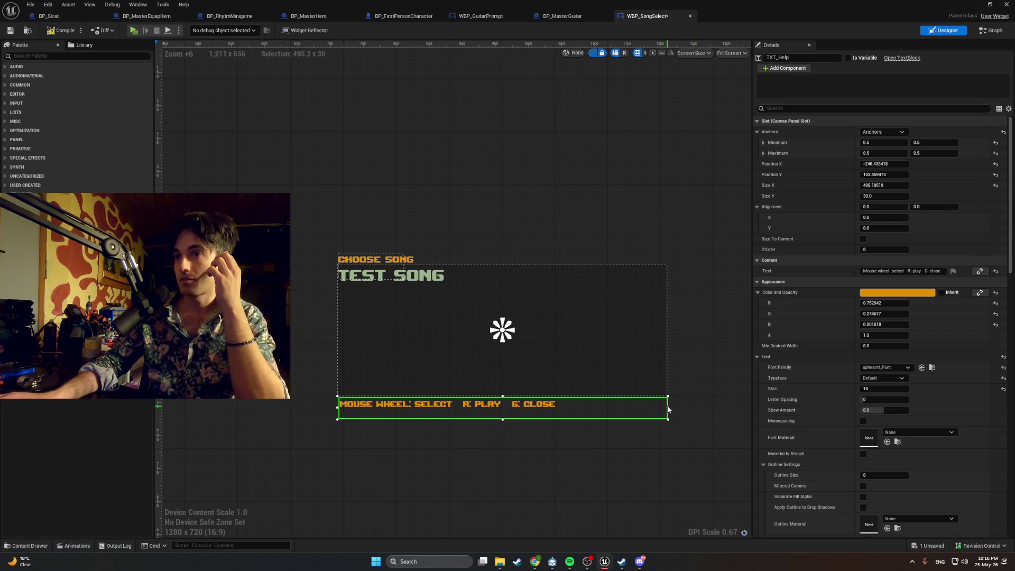
Step: Trim the help box to its text, then set Position X 0 and Alignment X 0.5
left_click_drag(669, 408, 555, 413)
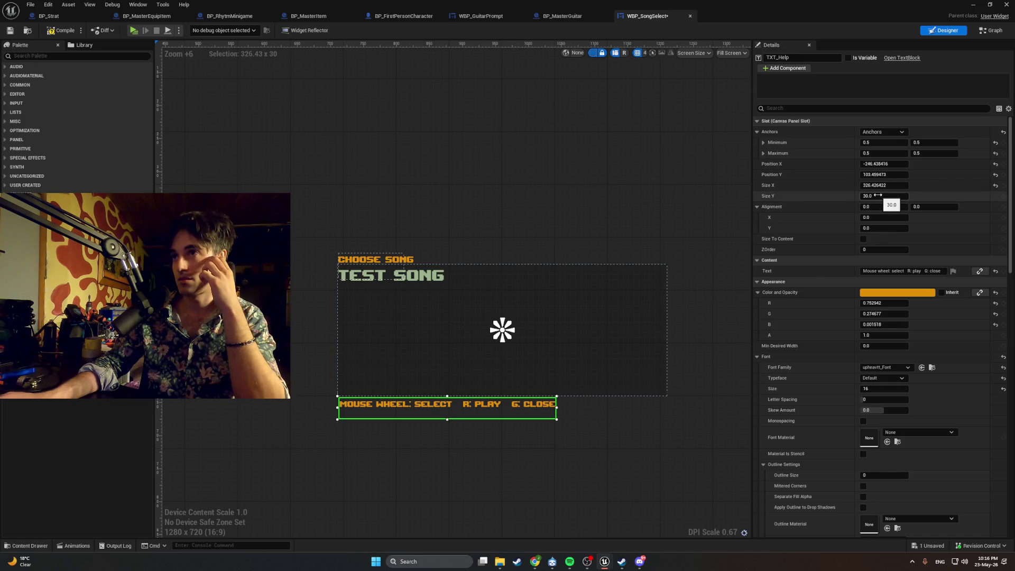
left_click(882, 164)
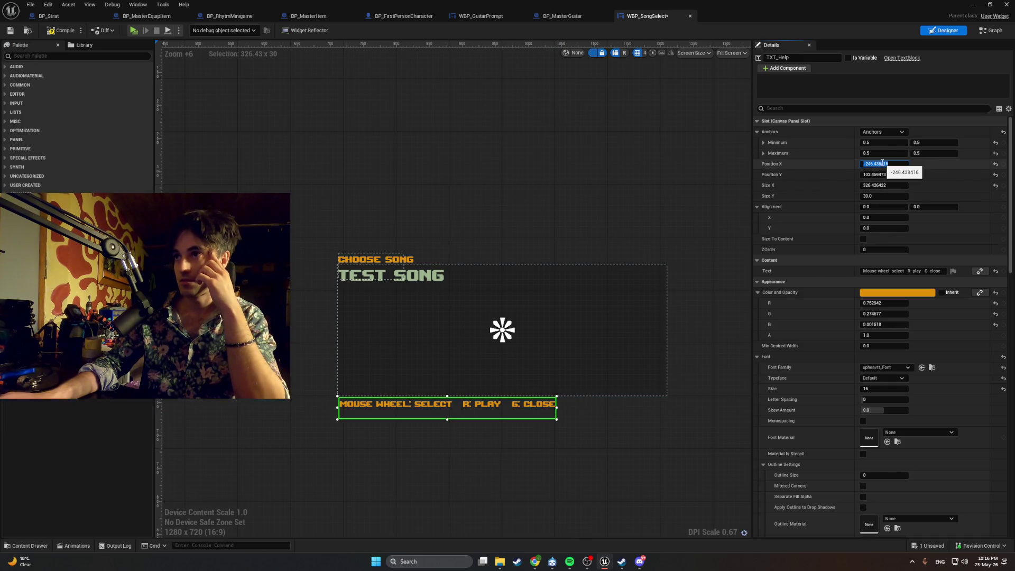
type("0")
key("Return")
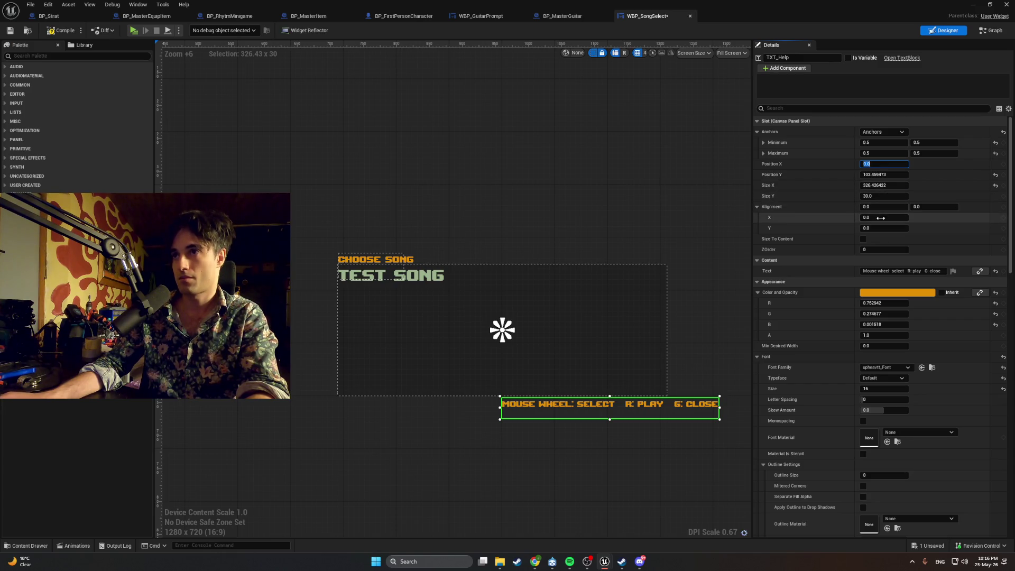
type(".5")
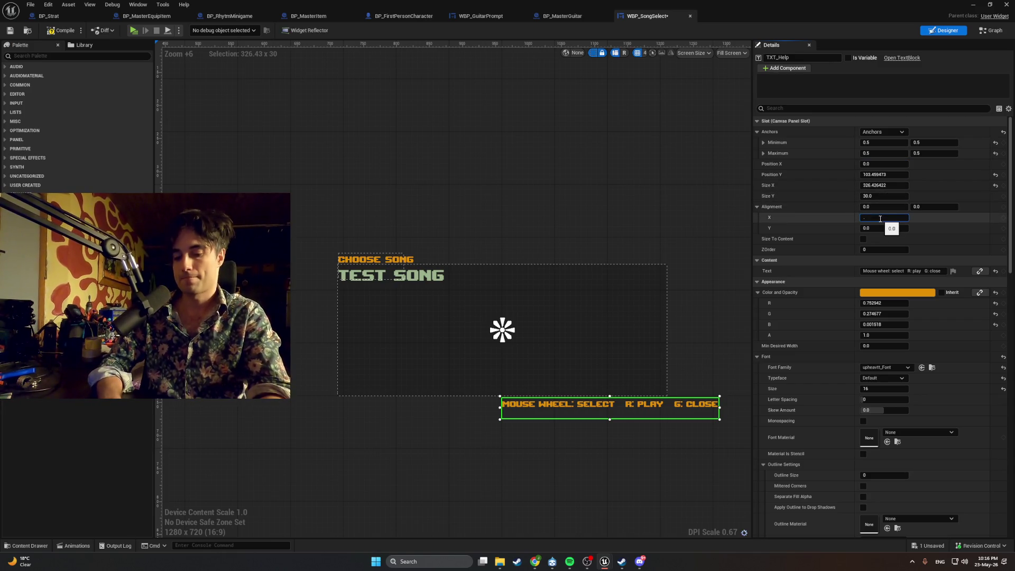
key("Return")
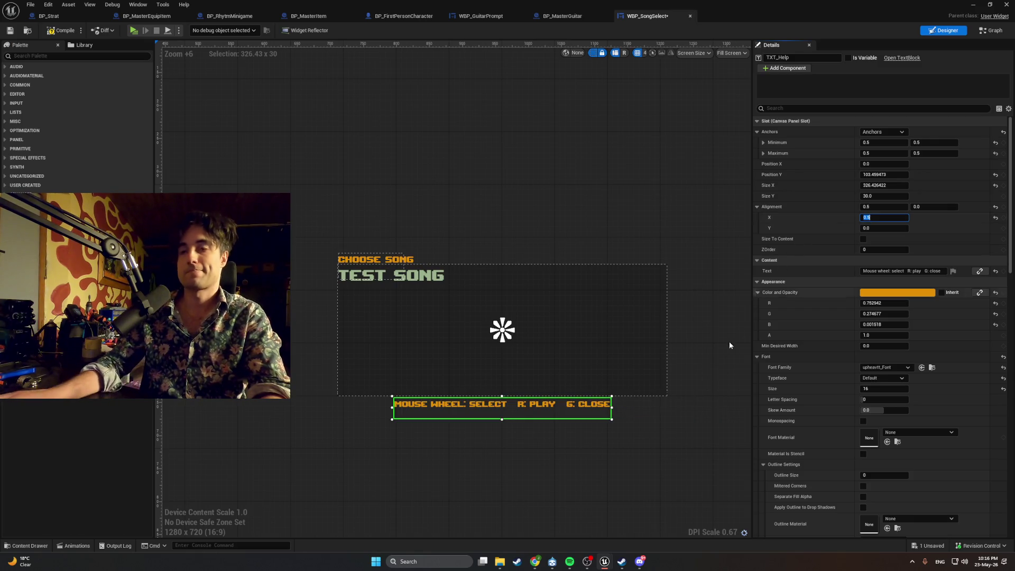
left_click(699, 418)
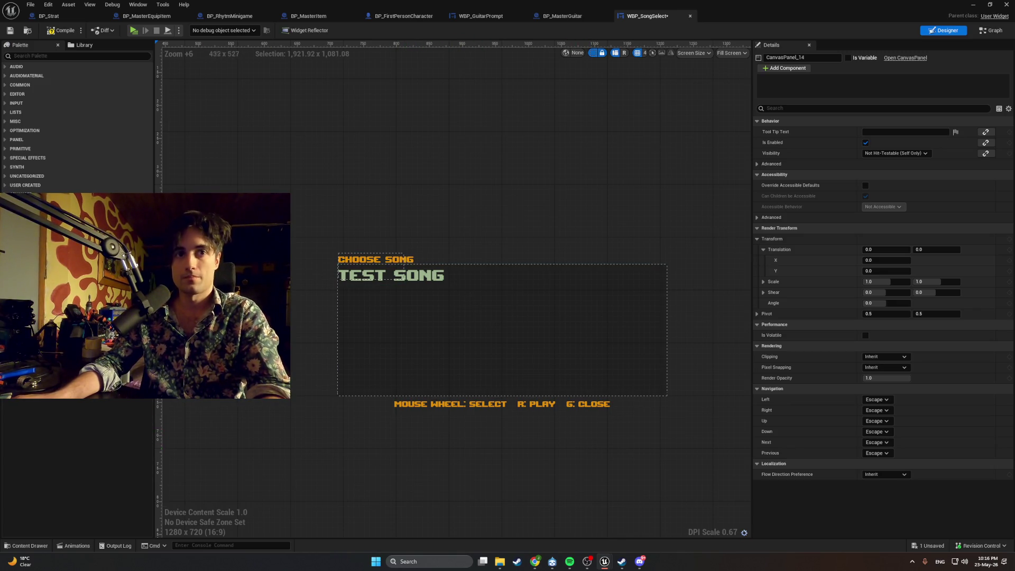
left_click(380, 259)
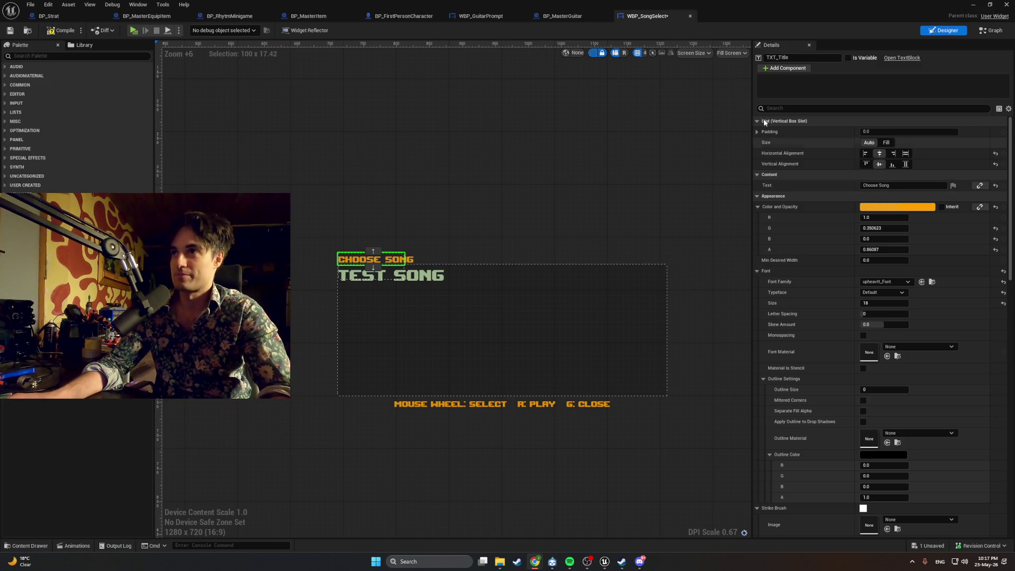
type("a")
Step: Search the title's properties for 'anchor' and check its Slot settings against the help line
left_click(779, 109)
type("anchor")
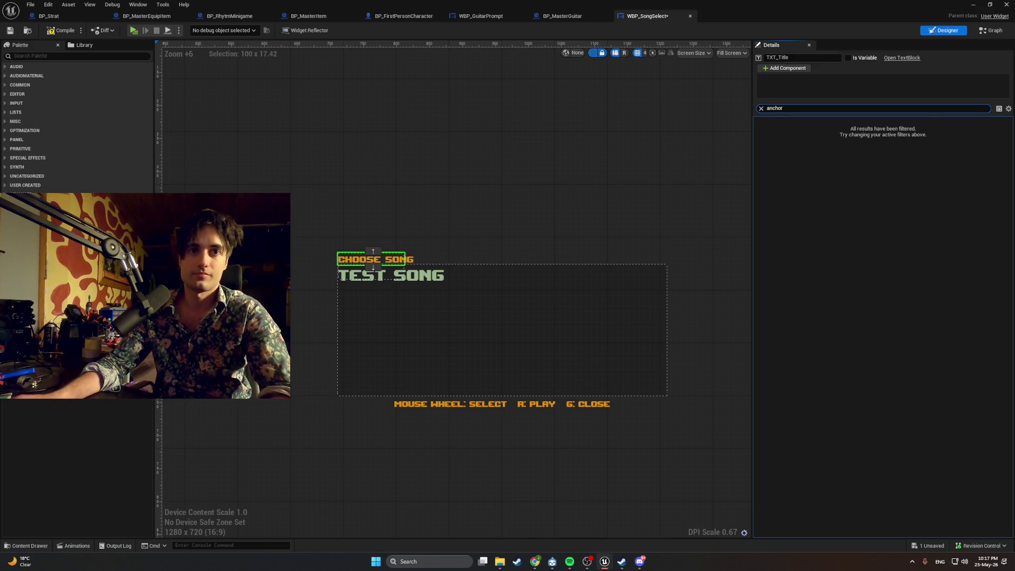
left_click(761, 108)
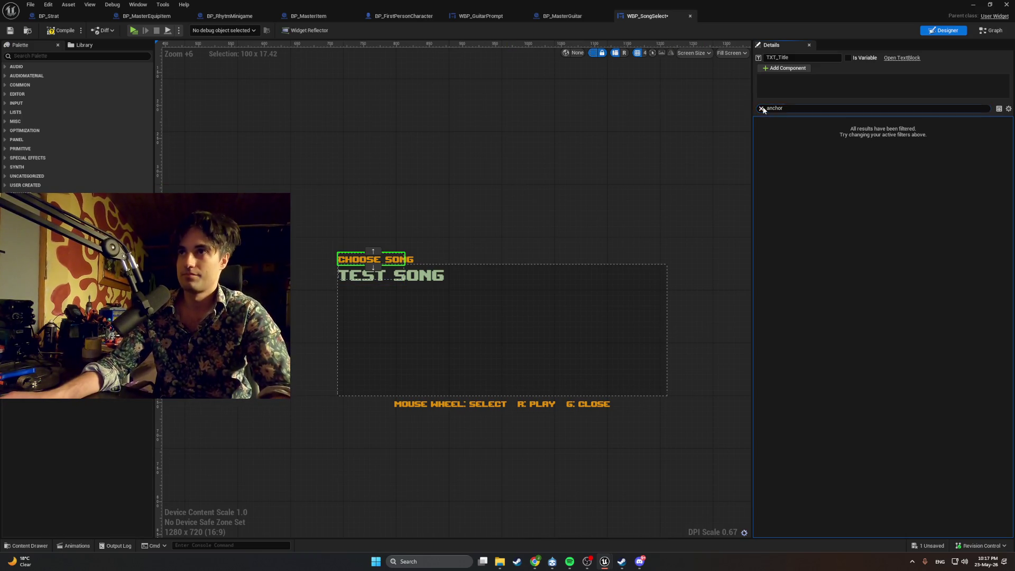
left_click(504, 404)
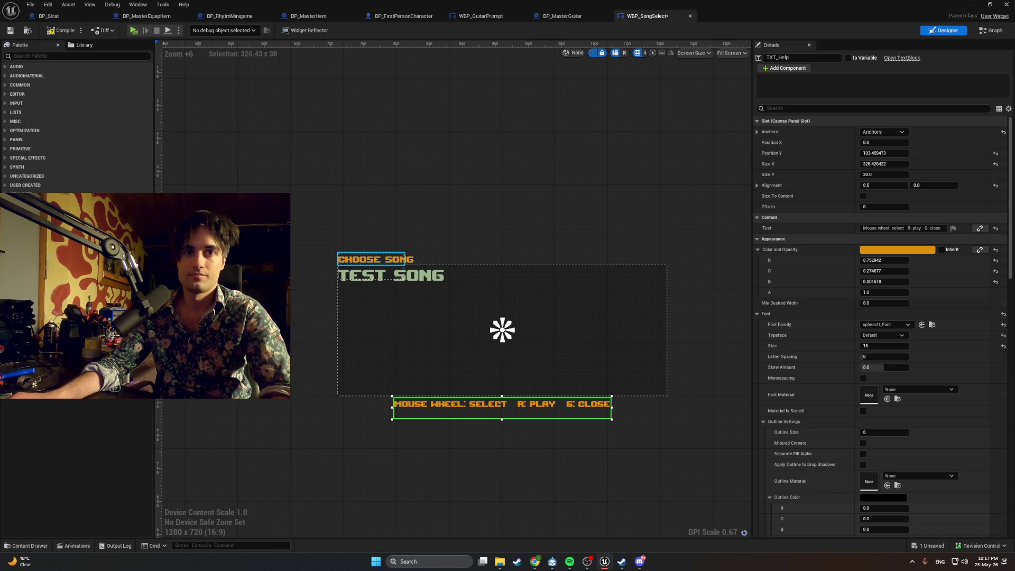
left_click(373, 259)
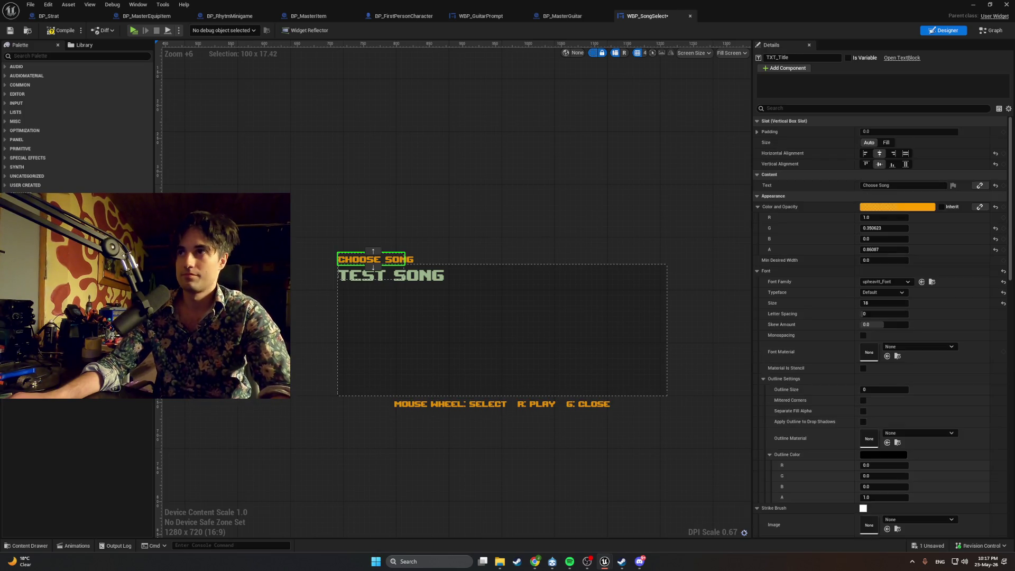
left_click(759, 122)
left_click(759, 122)
left_click(760, 123)
left_click(759, 123)
left_click(760, 123)
Step: Filter Details to 'anch' and compare anchors on the border, canvas, help line and title
left_click(775, 108)
type("anch")
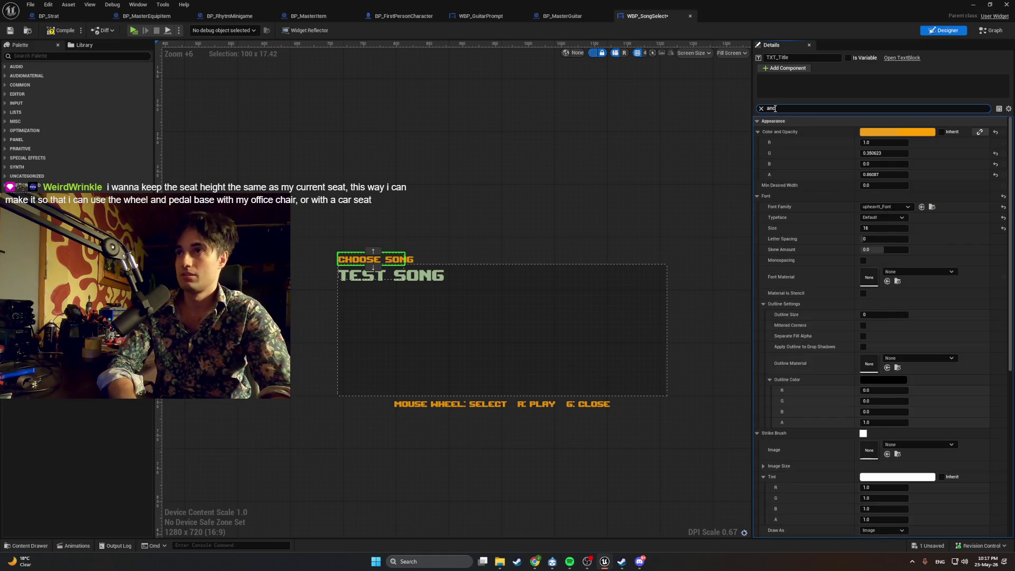
left_click(433, 279)
left_click(408, 261)
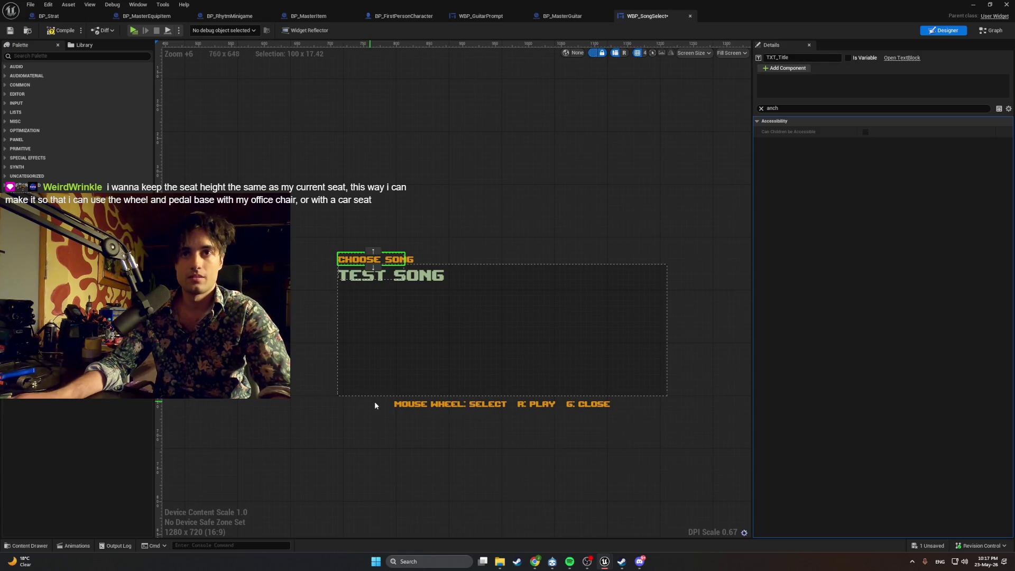
left_click(411, 406)
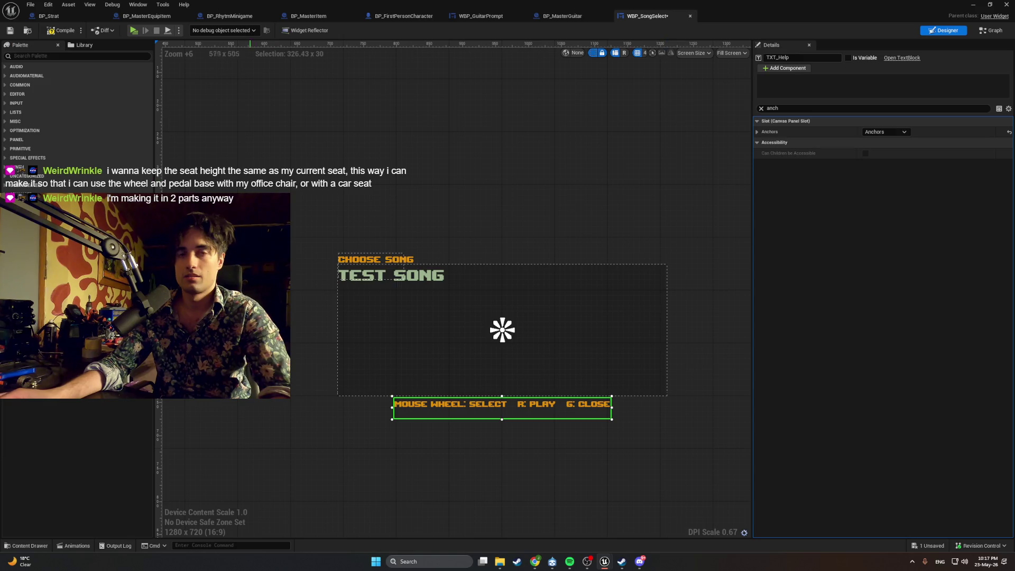
left_click(370, 259)
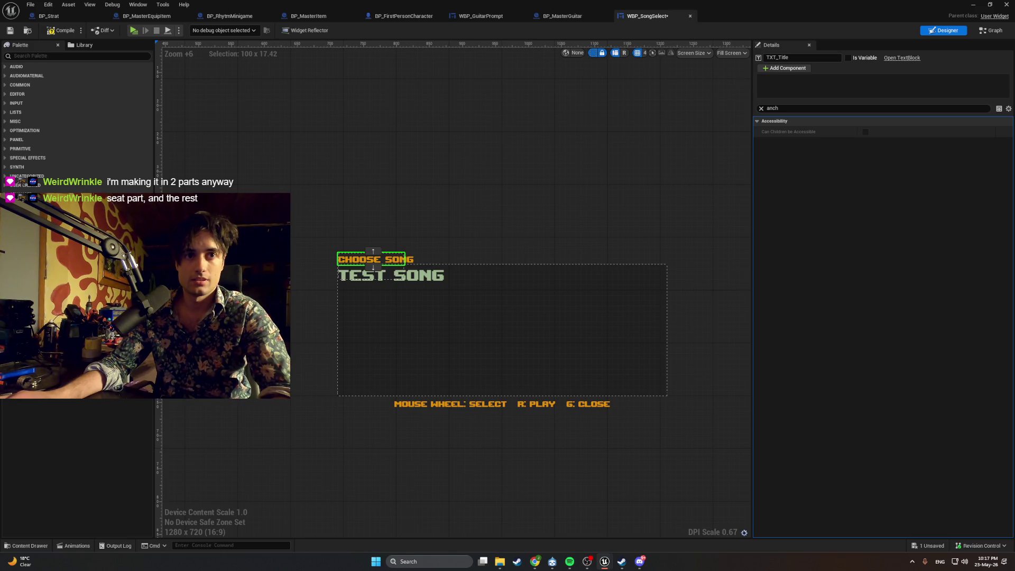
left_click(414, 259)
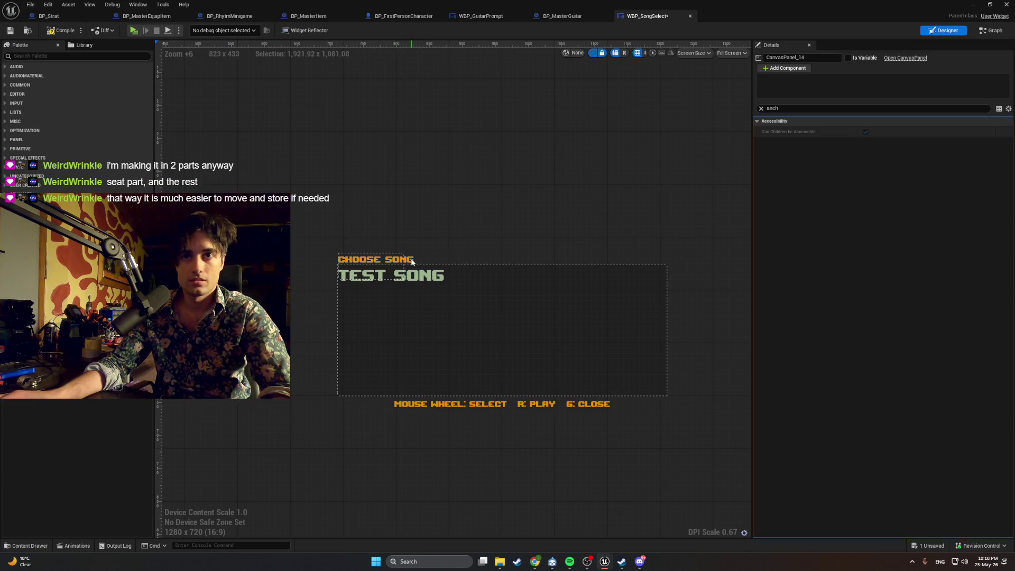
left_click(373, 259)
Step: Drag CHOOSE SONG out beside TEST SONG and give it centre anchors (0.5, 0.5)
mouse_move(392, 262)
left_mouse_down()
mouse_move(520, 265)
mouse_move(512, 267)
left_mouse_up()
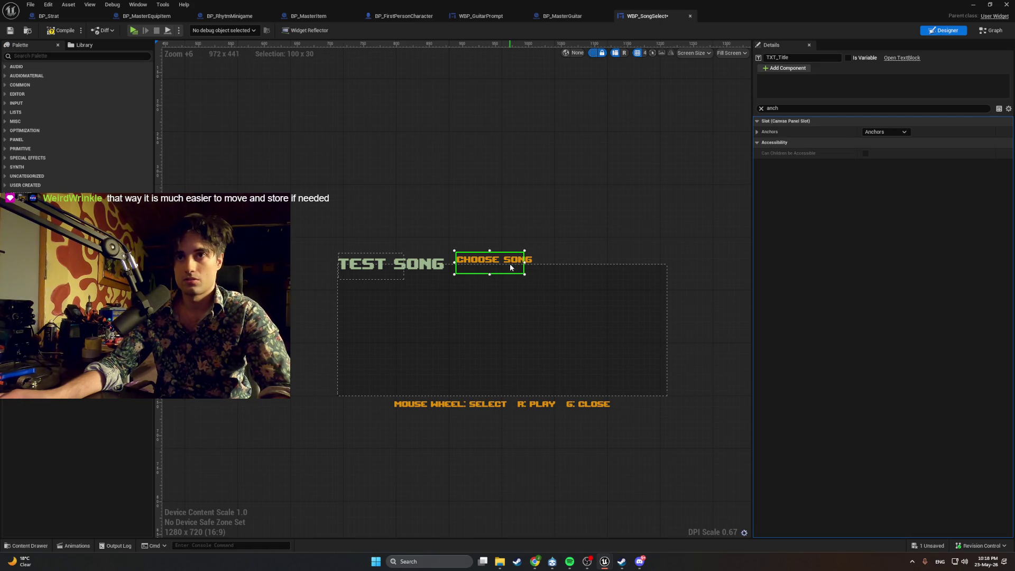
left_click(904, 131)
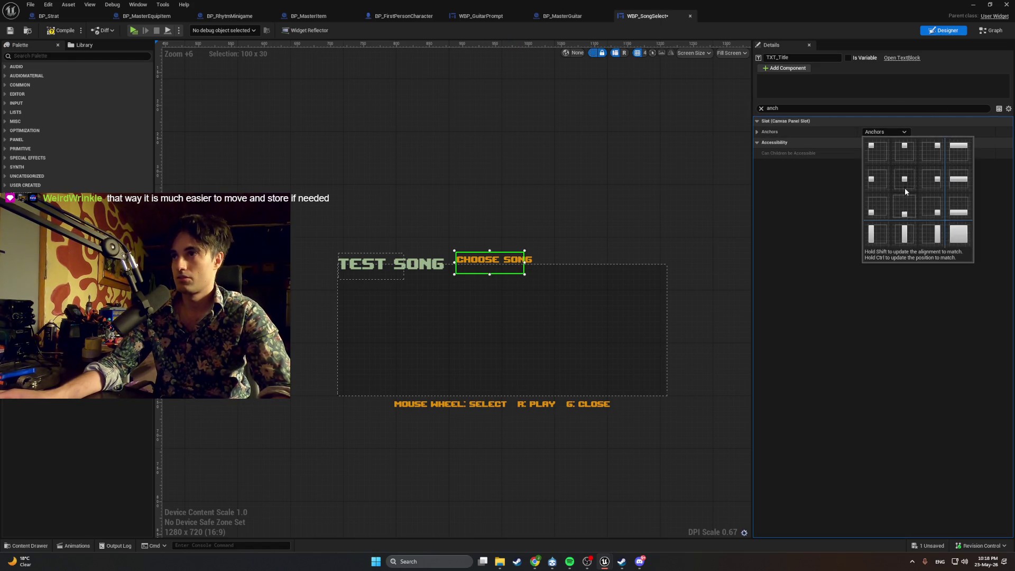
left_click(905, 183)
left_click(891, 132)
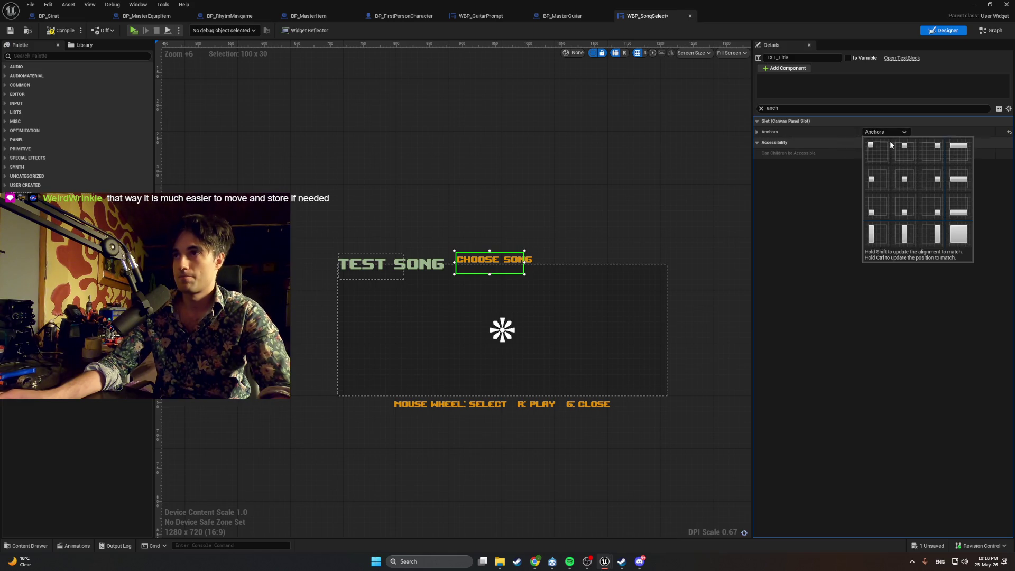
left_click(758, 132)
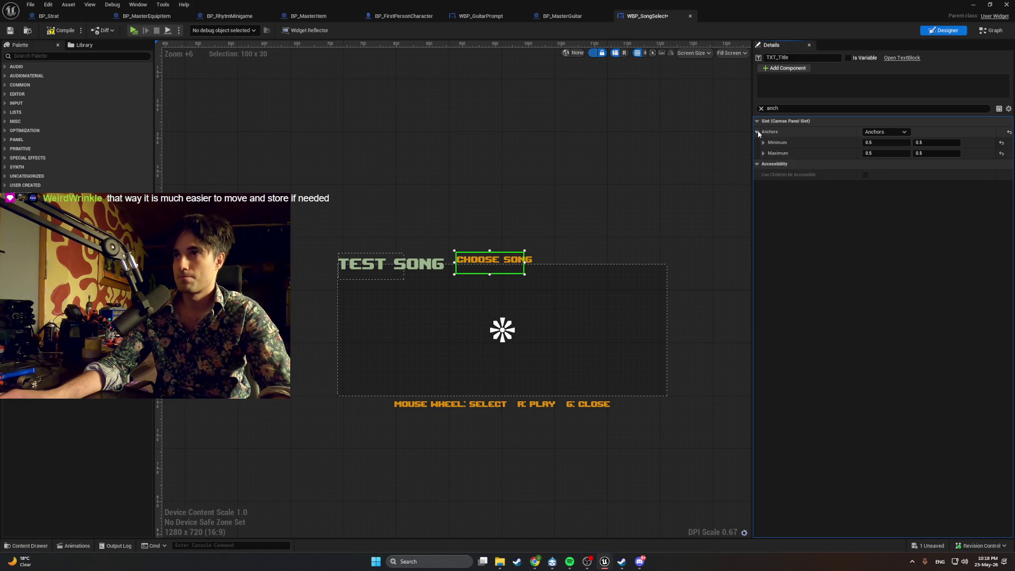
left_click(762, 108)
left_click(757, 121)
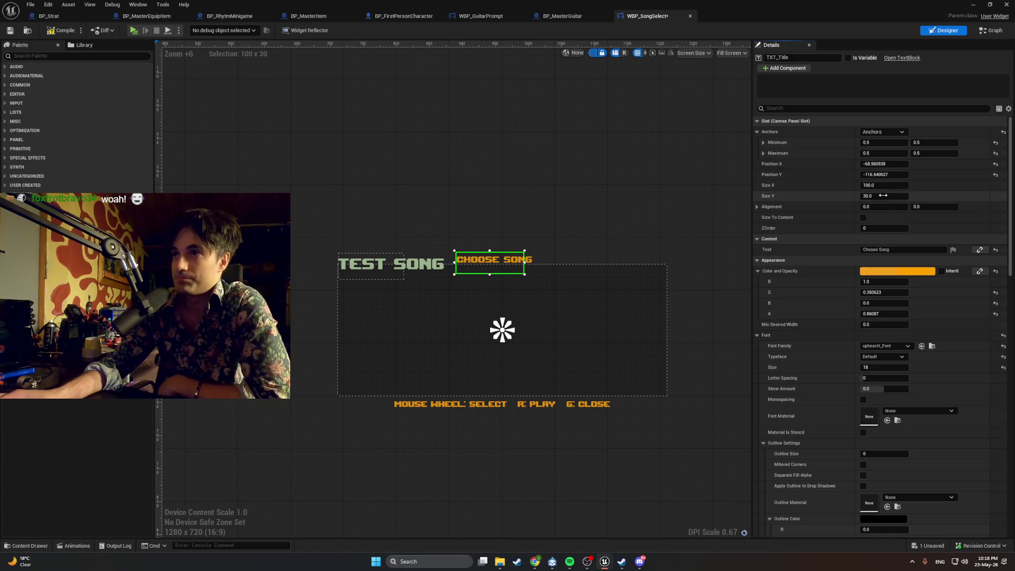
Step: Set the title's Position X to 0 and its Alignment to 0.5, 0.0
left_click(932, 206)
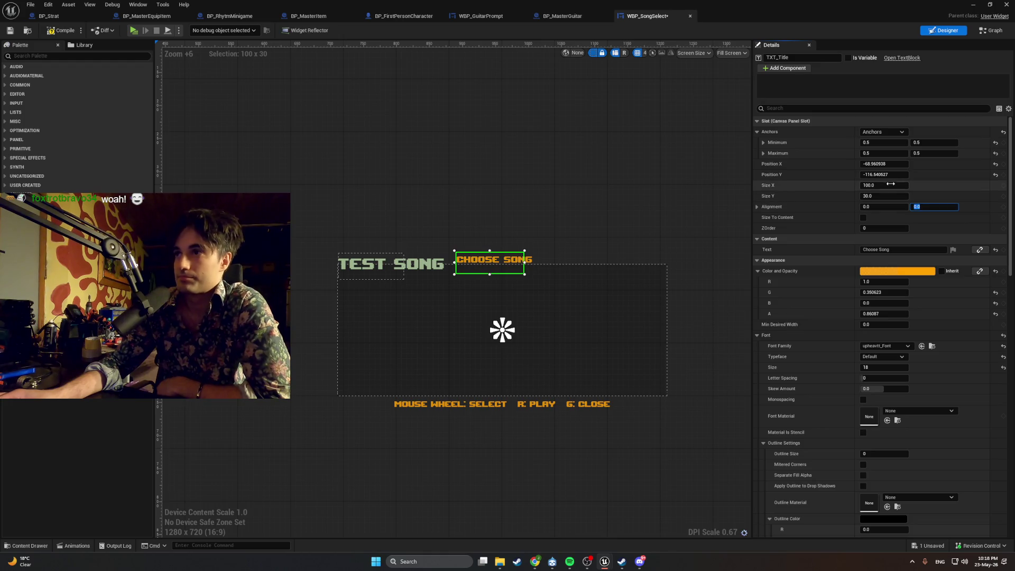
left_click(887, 163)
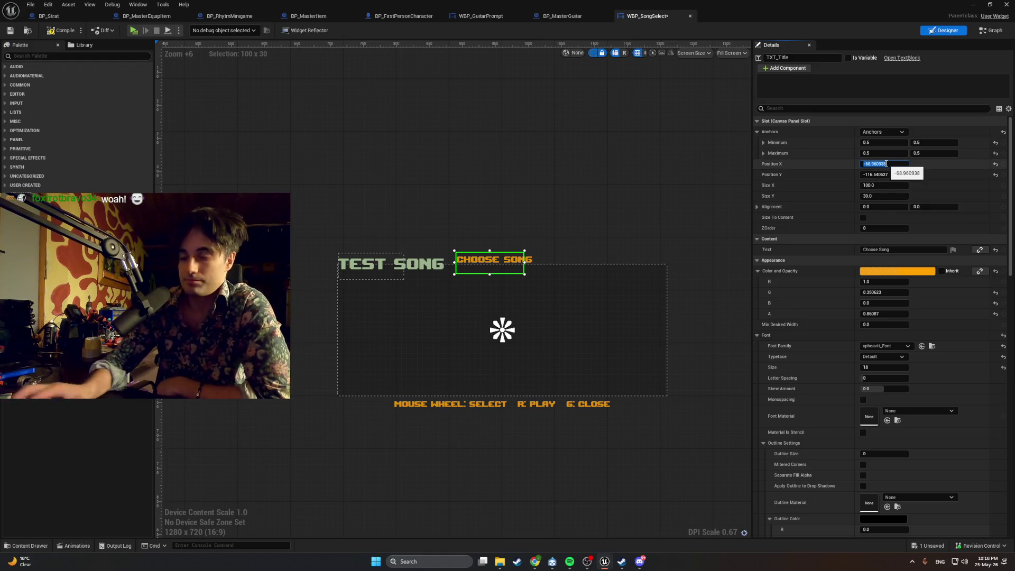
type("0")
key("Return")
left_click(927, 207)
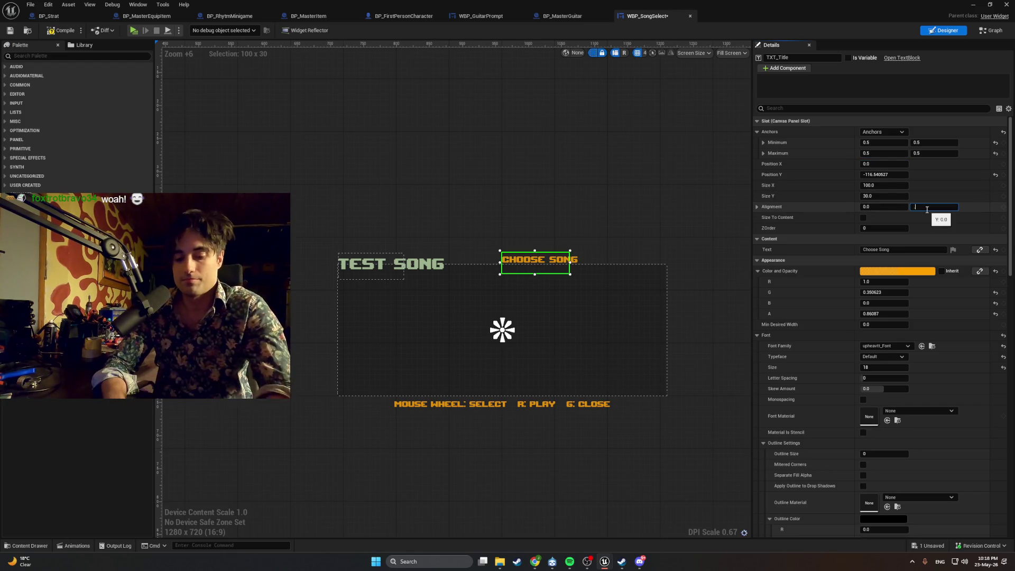
type(".5")
key("Return")
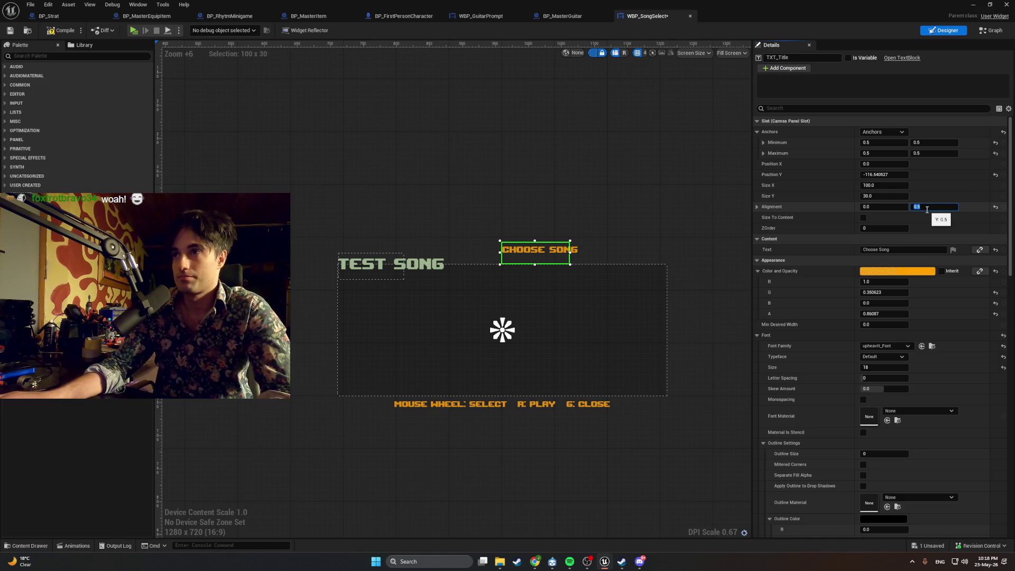
type("0")
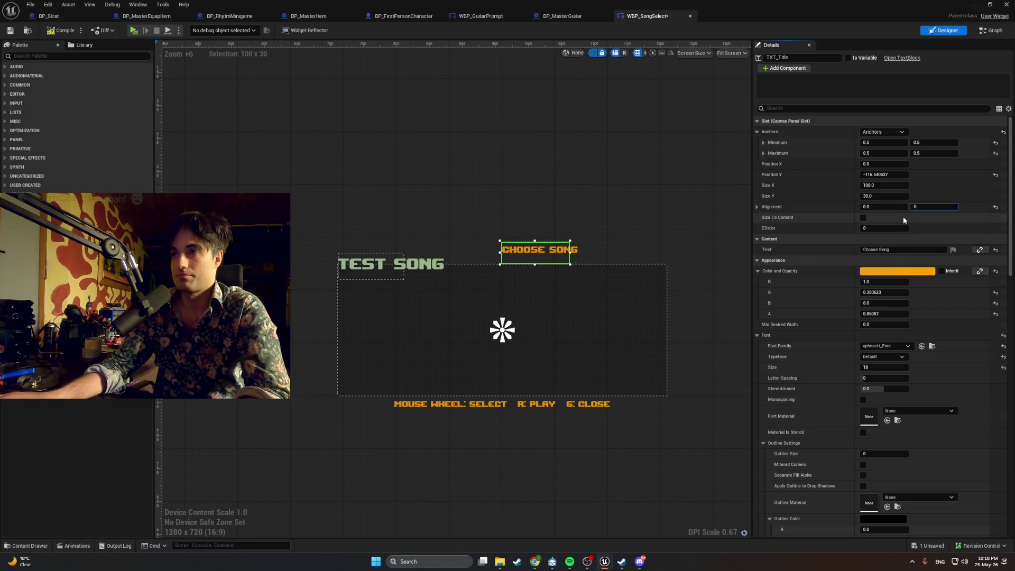
left_click(885, 206)
type(".5")
key("Return")
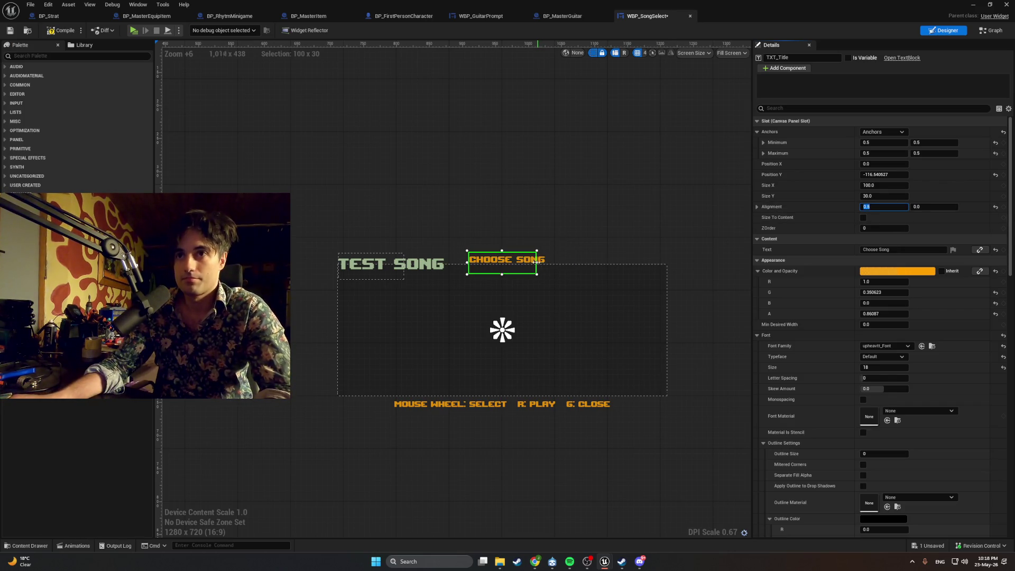
Step: Widen the title box, re-zero Position X, and undo a Position Y change to 0
left_click_drag(536, 262, 546, 263)
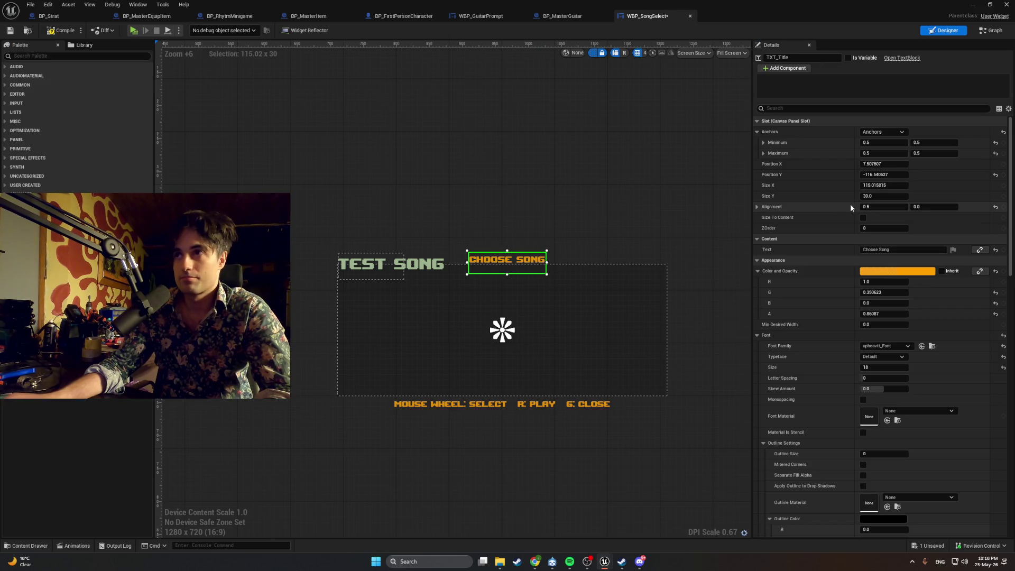
left_click(881, 165)
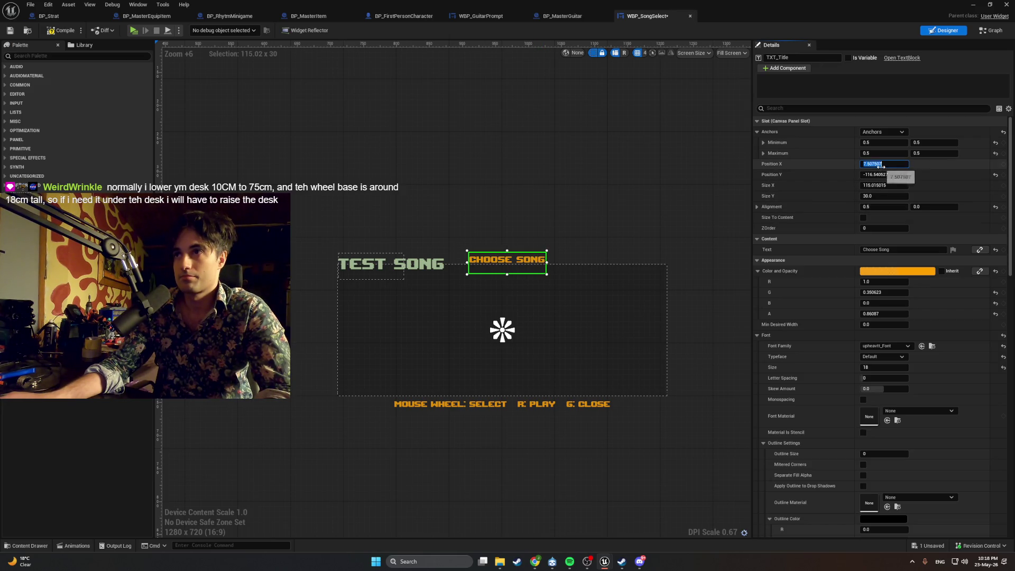
type("0")
key("Return")
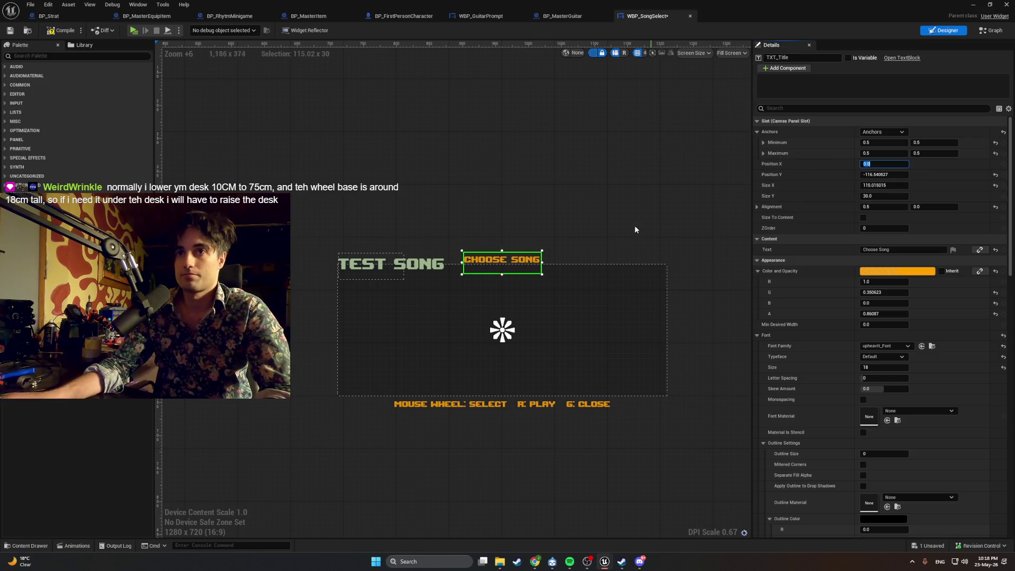
left_click(574, 248)
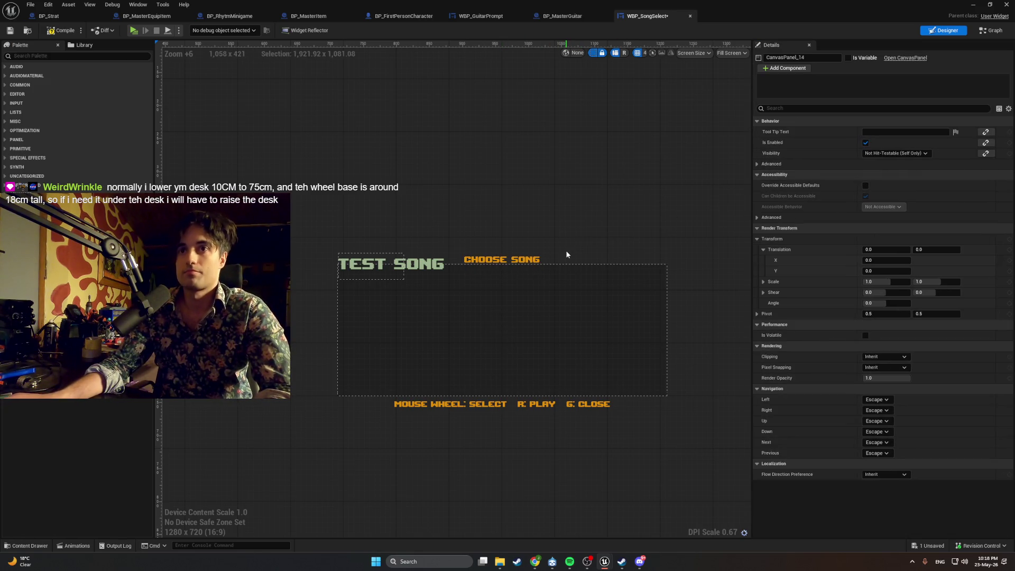
left_click(527, 259)
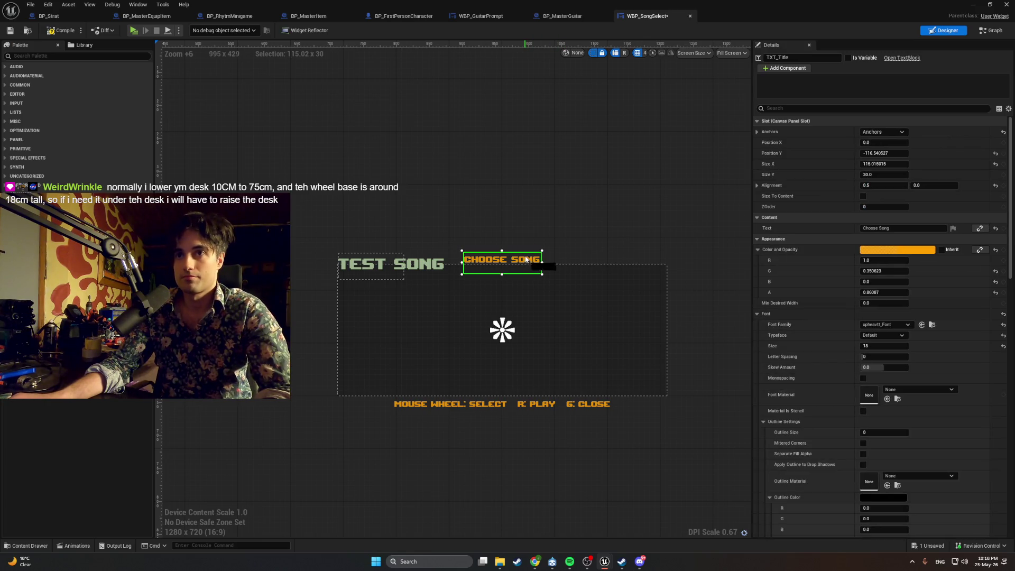
left_click_drag(527, 259, 527, 259)
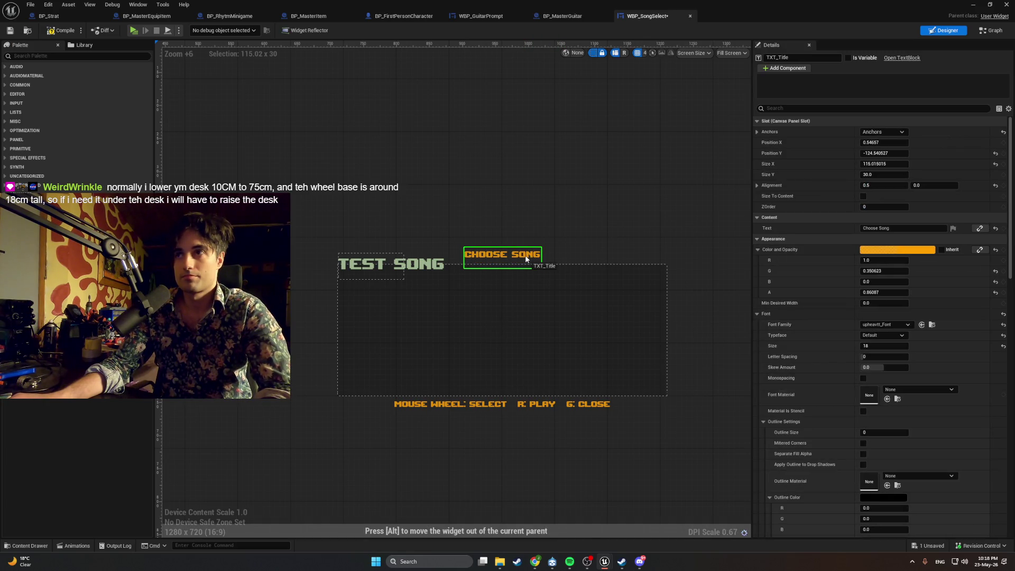
left_click(877, 153)
type("0")
key("Return")
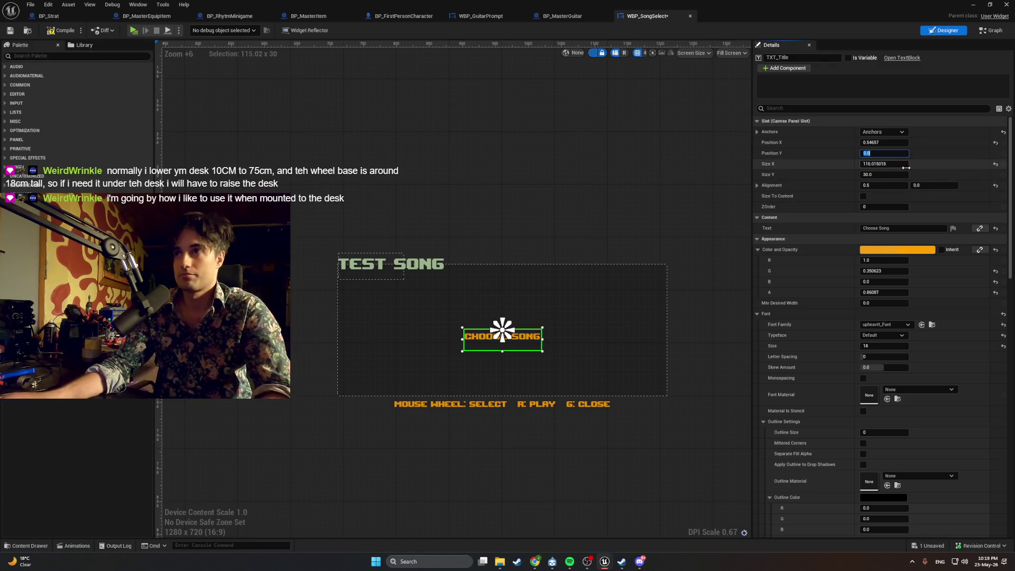
left_click(661, 165)
key("ctrl+z")
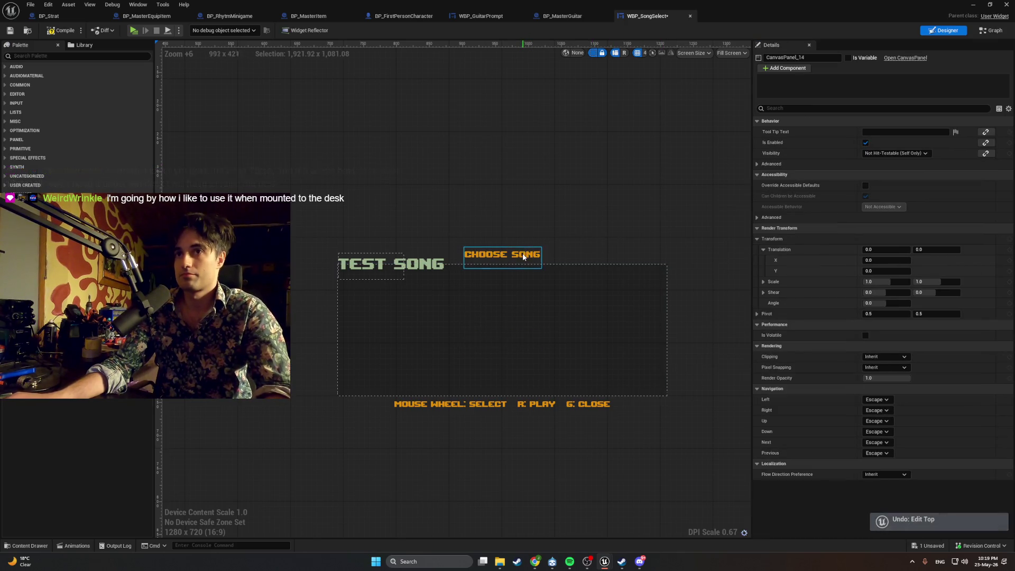
Step: Reset the 115-wide title's Position X to 0, centring it just above the border
left_click(523, 256)
left_click(895, 186)
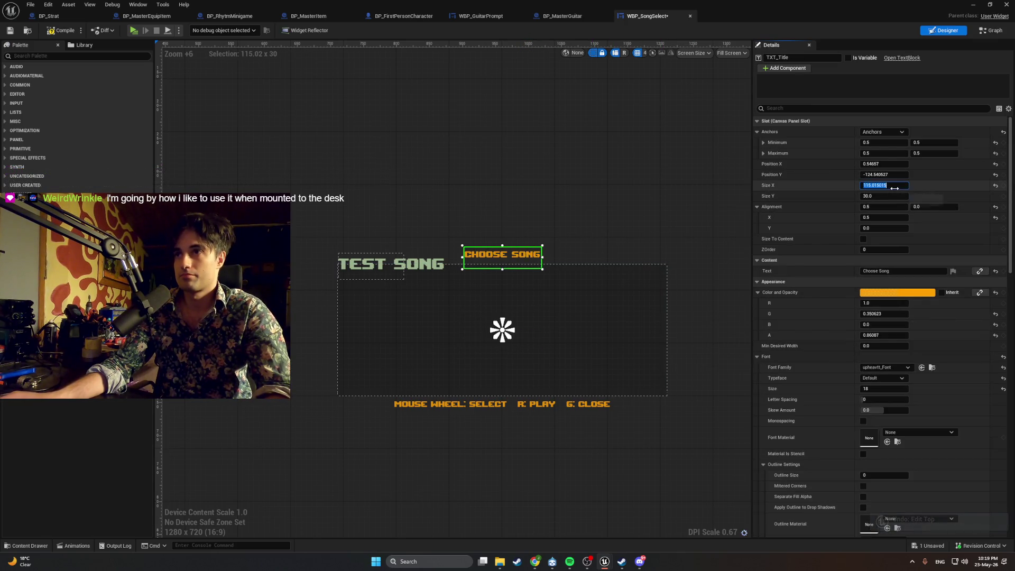
left_click(884, 164)
type("0")
key("Return")
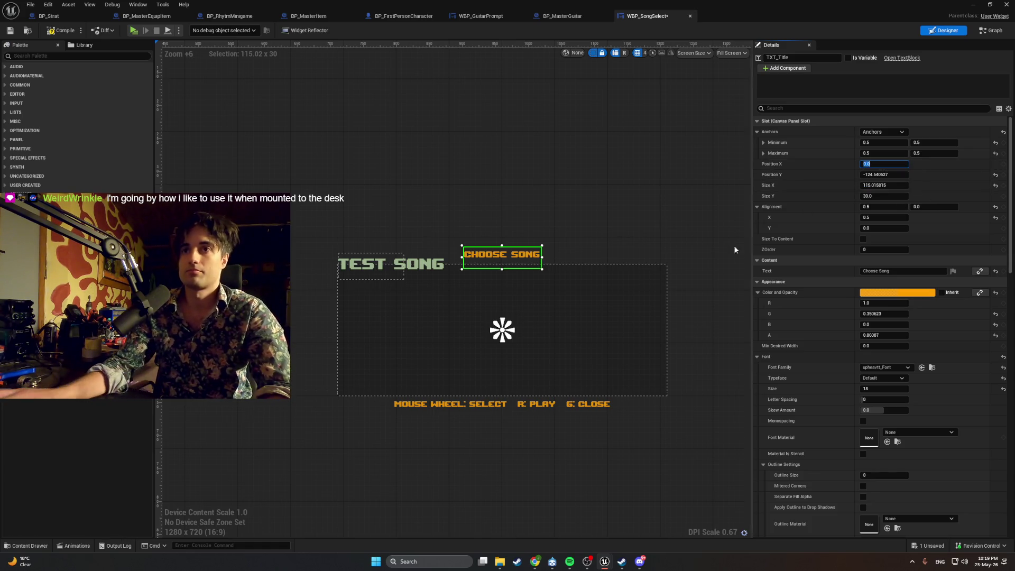
scroll(546, 244, "up", 2)
scroll(546, 244, "down", 2)
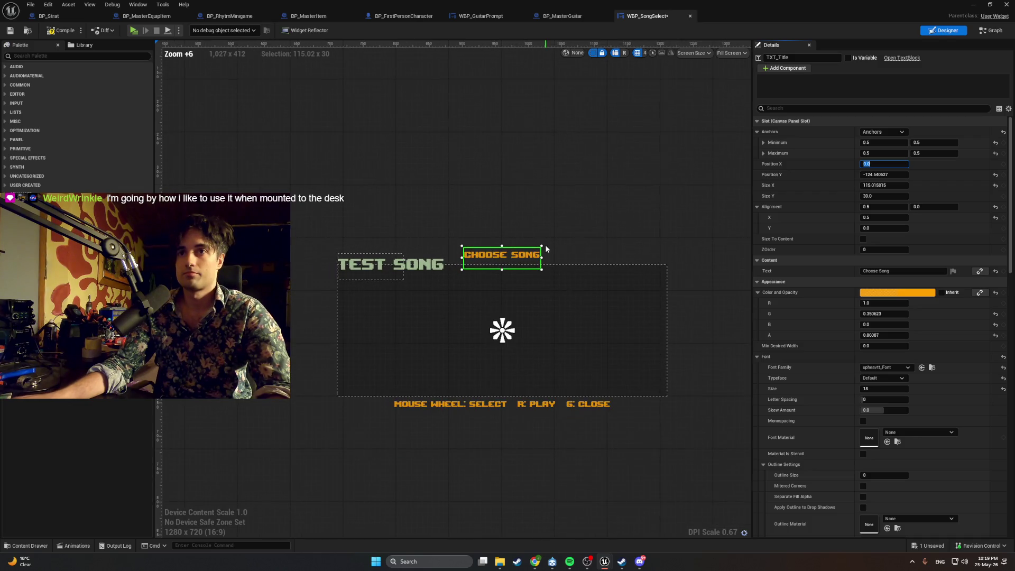
left_click(582, 238)
scroll(592, 280, "up", 2)
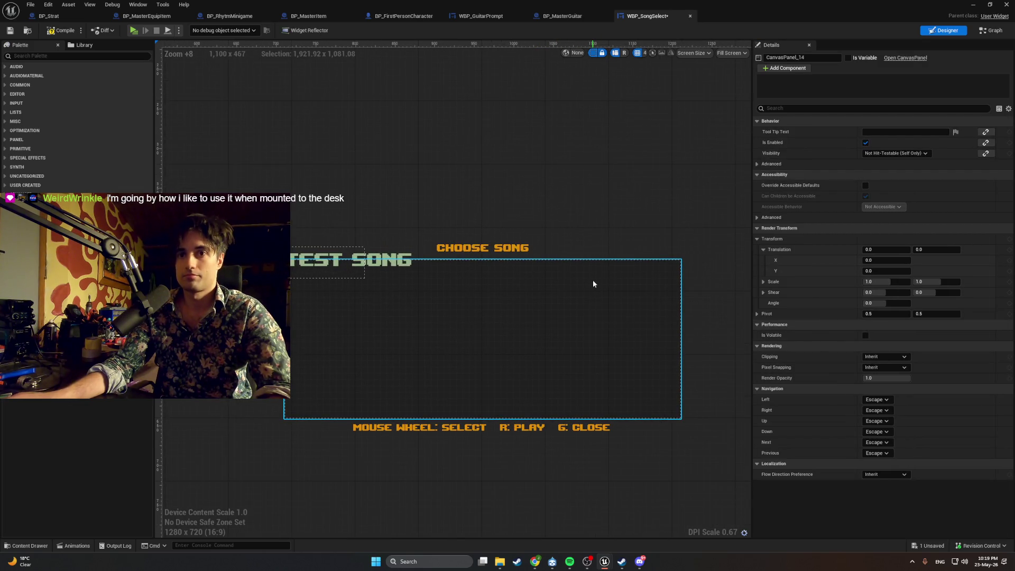
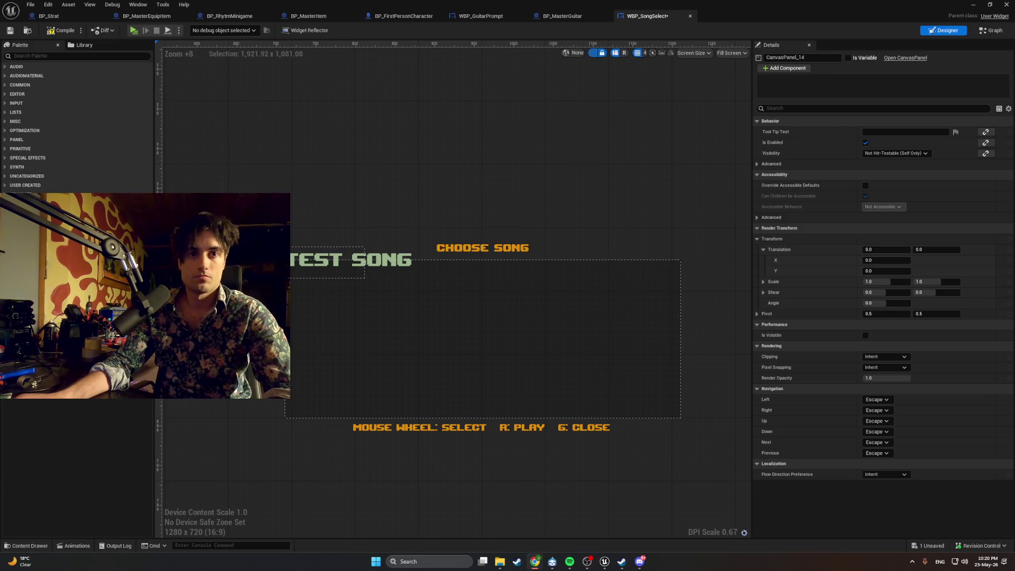
Step: Move the TEST SONG text into Border_BG and set the help text's Position Y to 108
left_click(357, 259)
left_click_drag(357, 259, 410, 280)
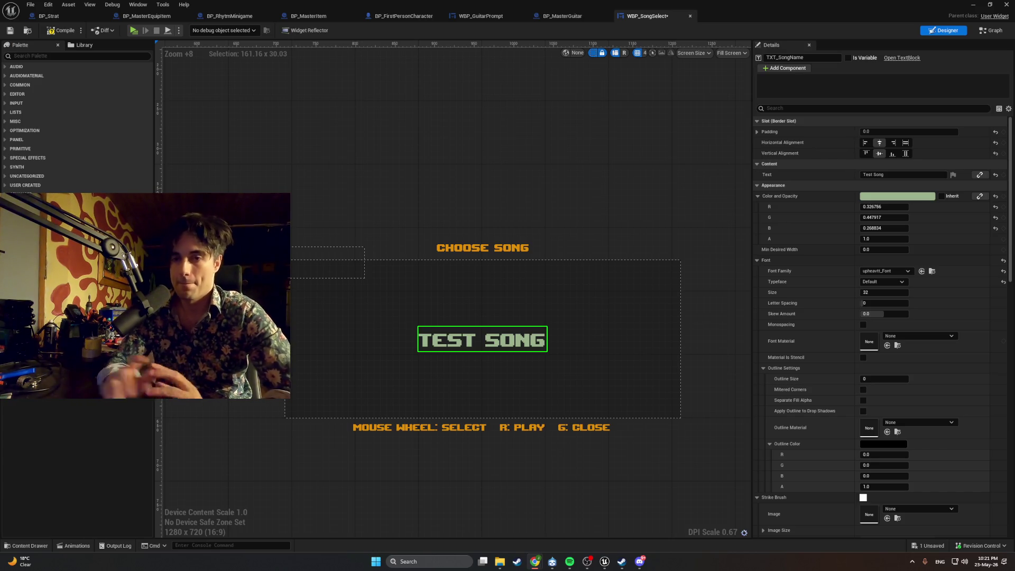
left_click(470, 432)
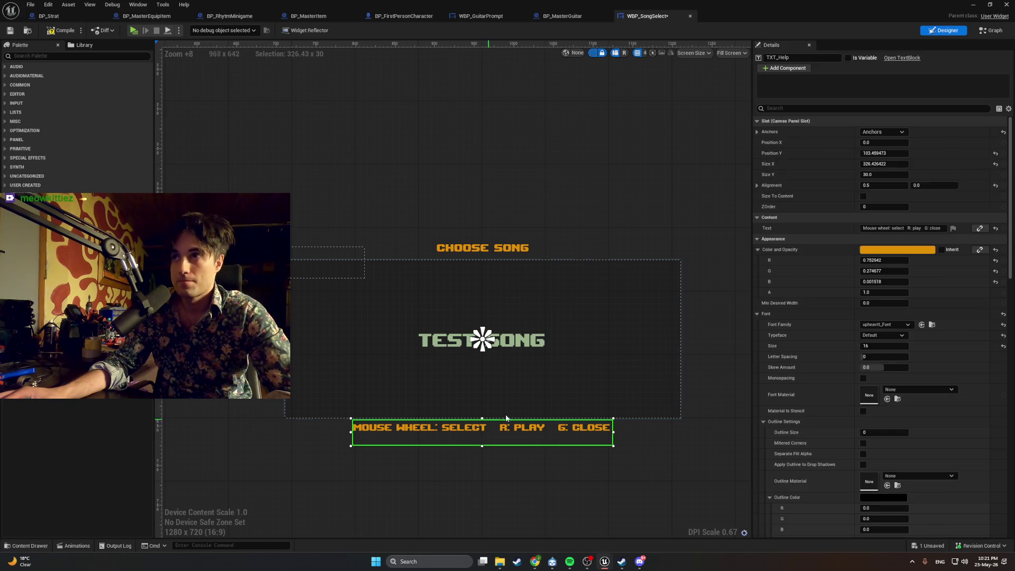
left_click(882, 154)
type("110")
key("Return")
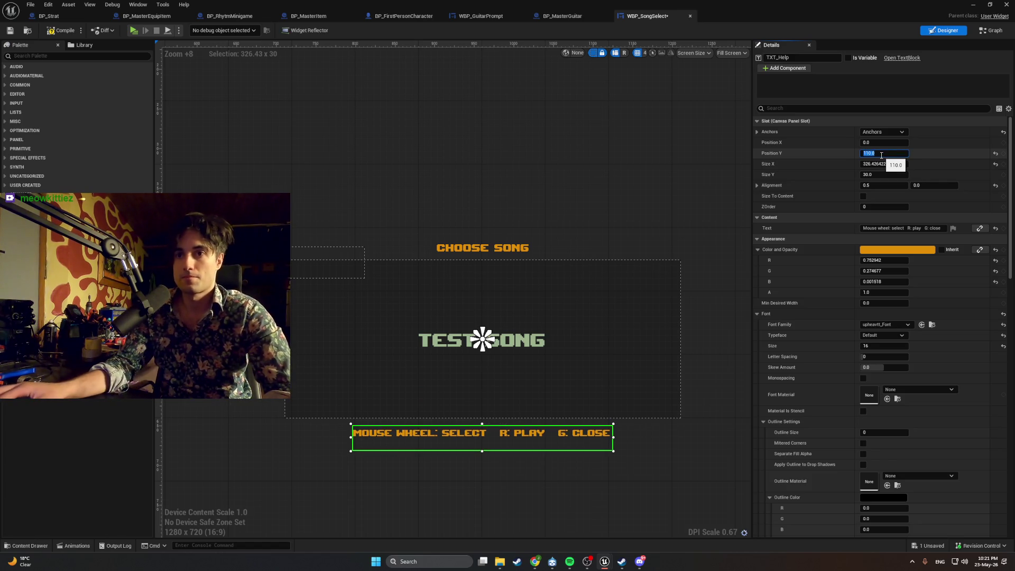
type("110")
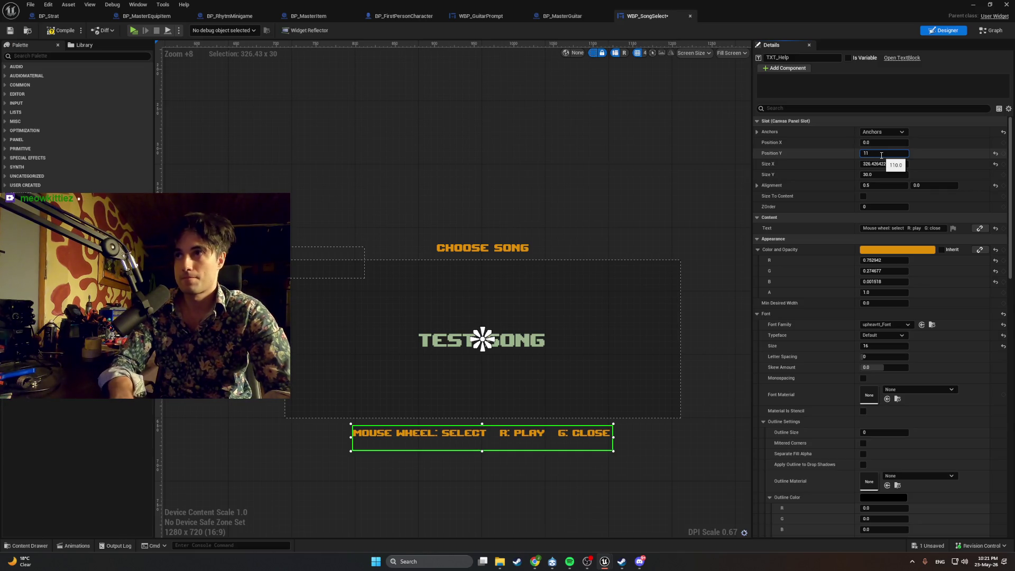
key("BackSpace")
key("BackSpace")
type("08")
key("Return")
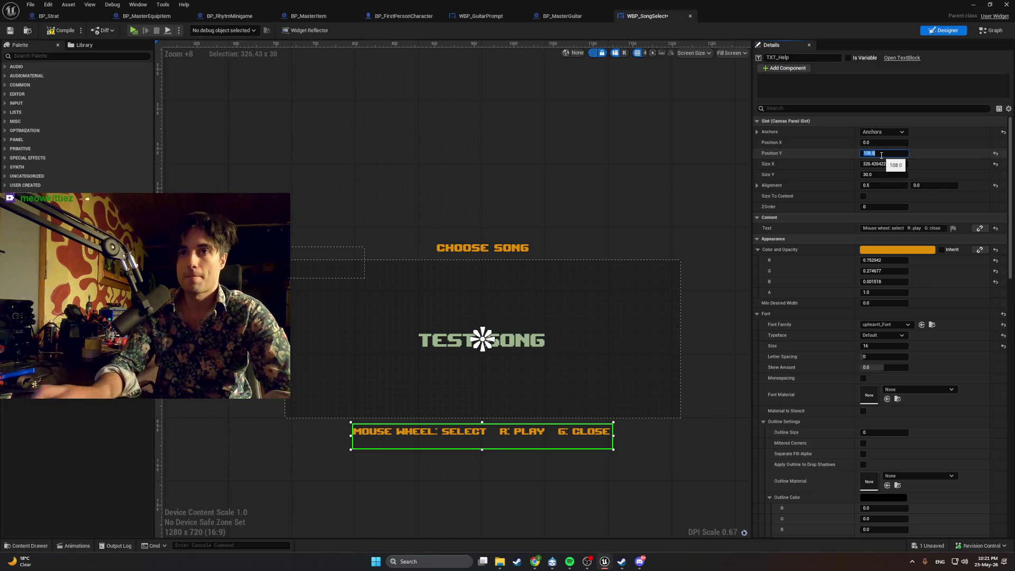
Step: Deselect the help text and scroll the designer to review the layout
left_click(602, 205)
scroll(566, 268, "down", 8)
scroll(633, 297, "down", 3)
scroll(748, 312, "up", 1)
scroll(748, 312, "up", 2)
scroll(391, 268, "up", 7)
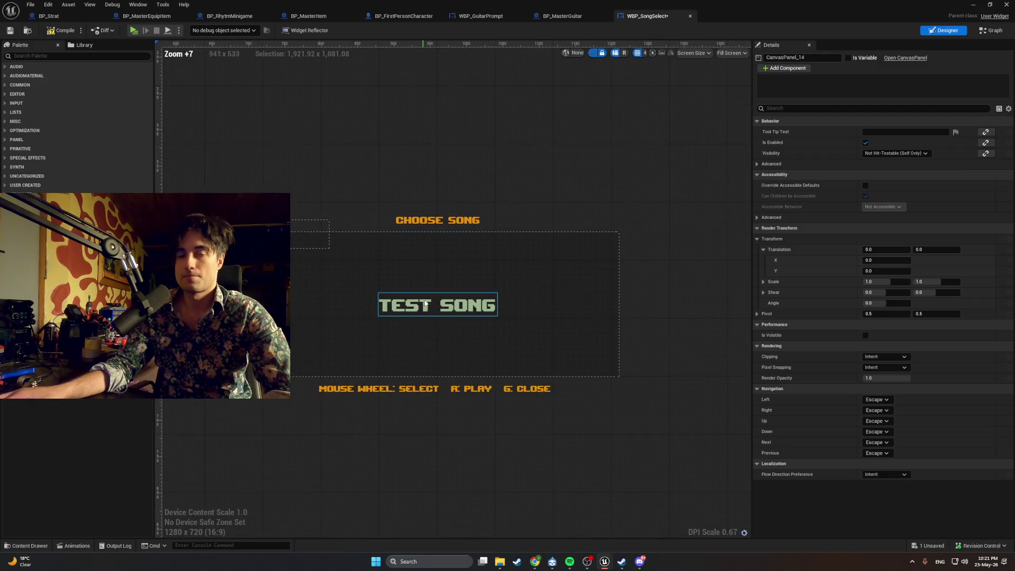
scroll(428, 303, "up", 3)
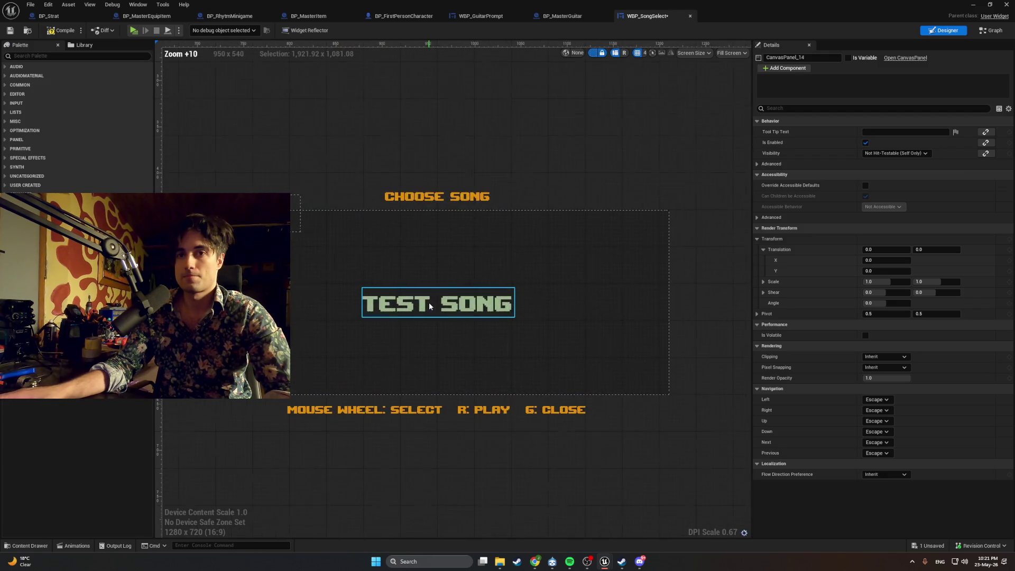
Step: Compile WBP_SongSelect, clear the selection, and select the TEST SONG text block
left_click(48, 33)
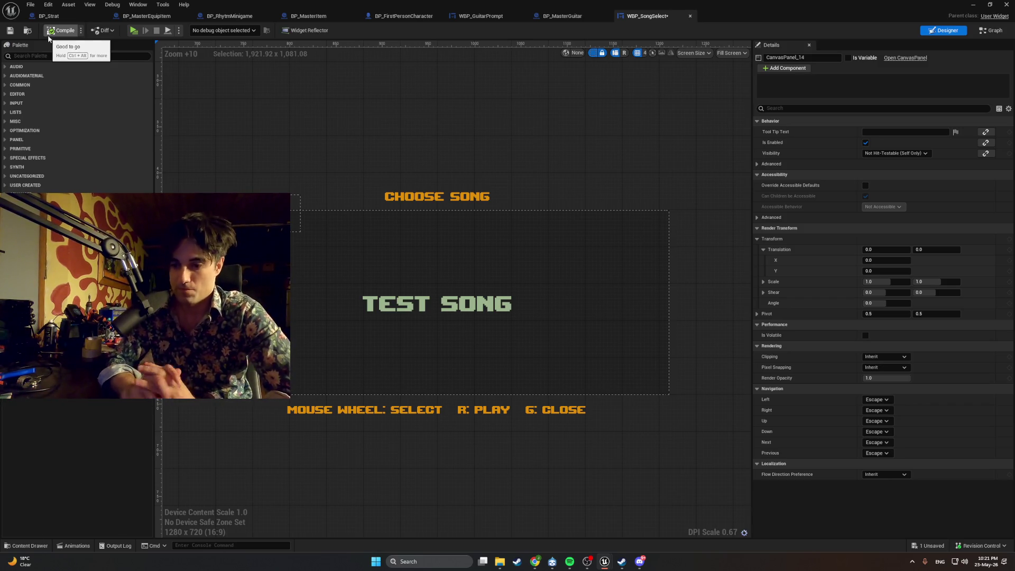
scroll(296, 262, "down", 1)
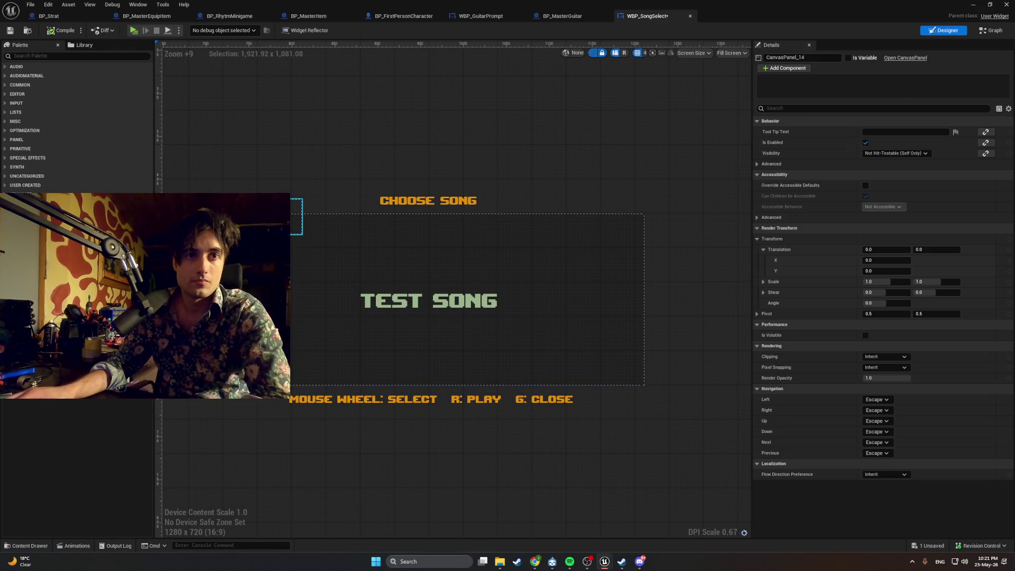
left_click(342, 399)
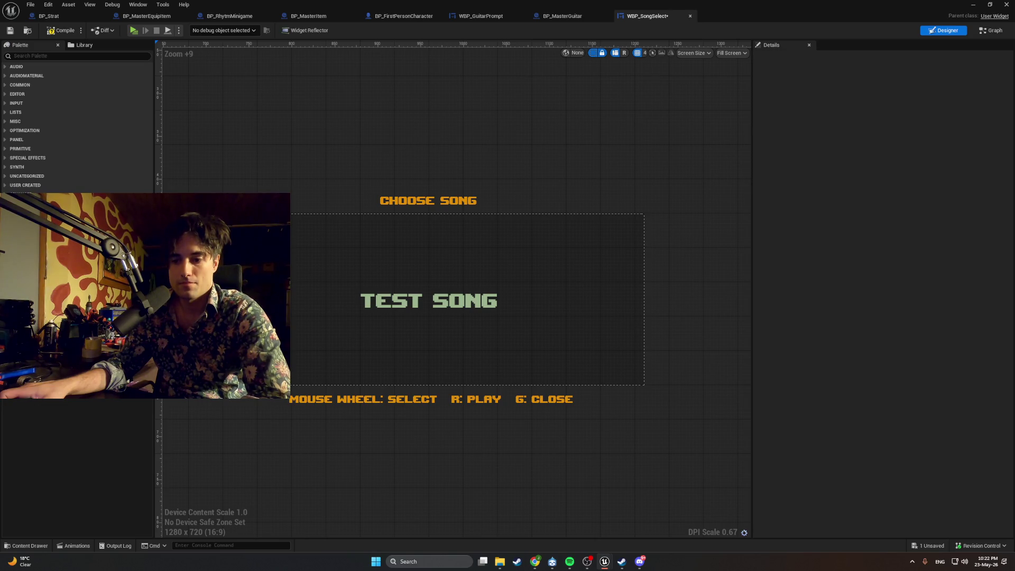
left_click(467, 307)
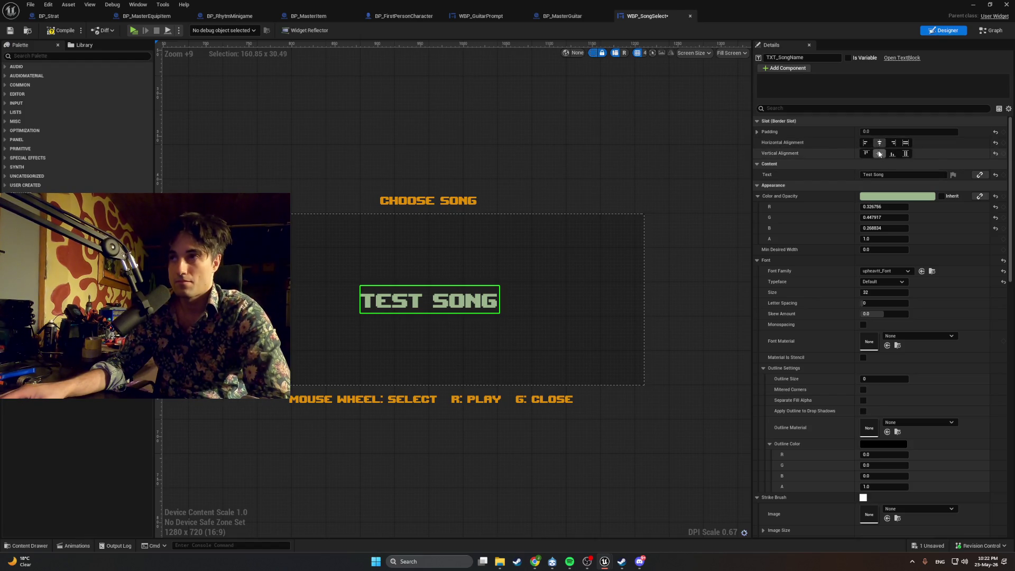
Step: Review TXT_SongName's Details, zoom the designer out, and recompile WBP_SongSelect
scroll(840, 342, "down", 1)
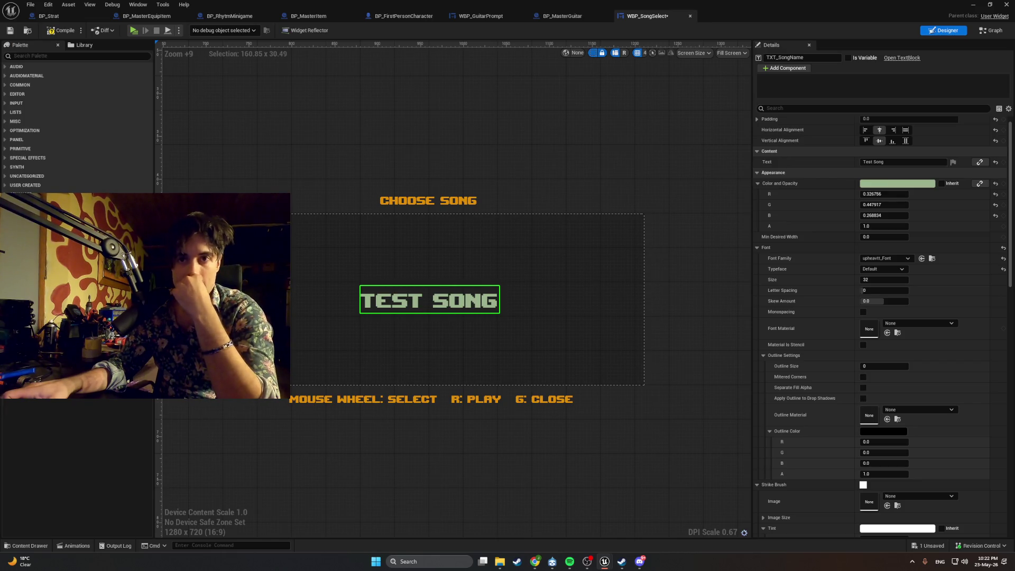
scroll(553, 351, "down", 7)
scroll(552, 352, "down", 3)
scroll(554, 353, "up", 3)
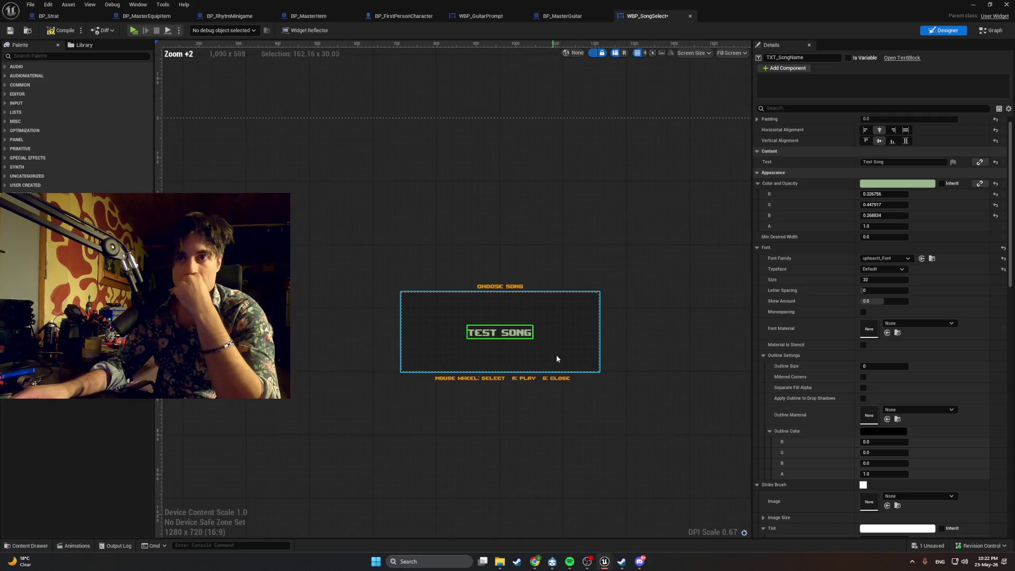
left_click(57, 33)
scroll(500, 334, "up", 6)
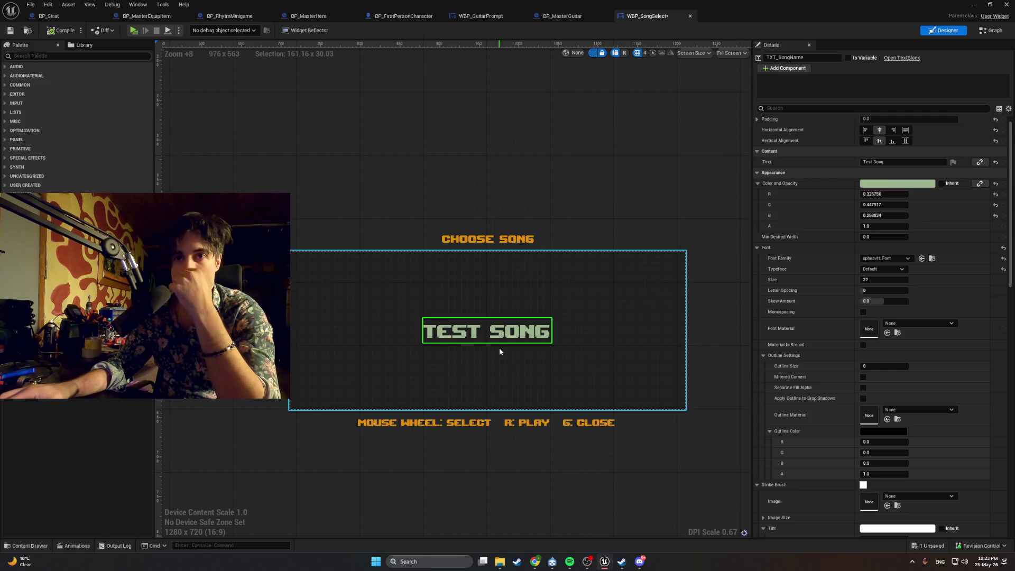
Step: Set the help text's font size to 18 and widen its box rightward
left_click(482, 242)
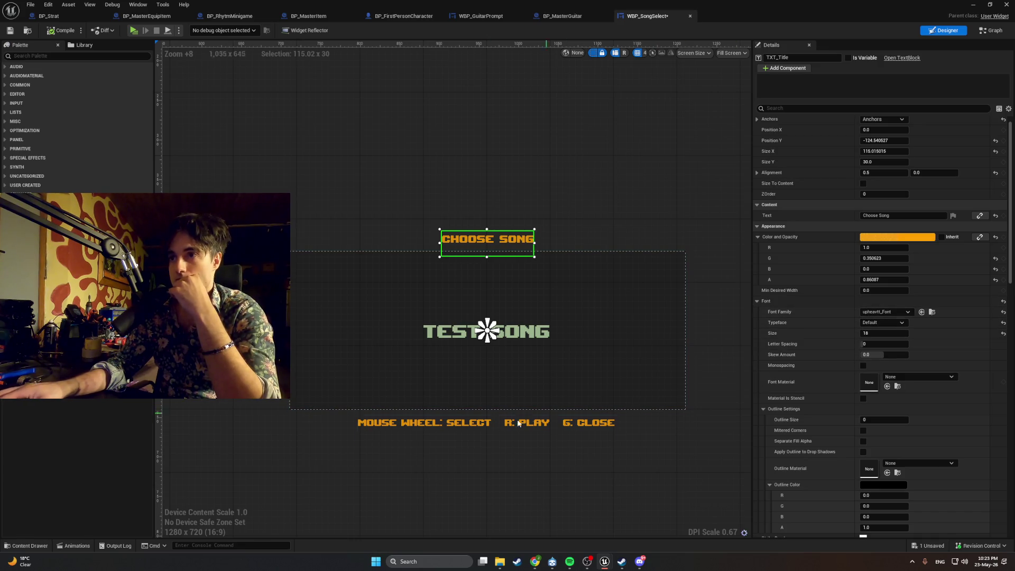
left_click(498, 424)
left_click(879, 334)
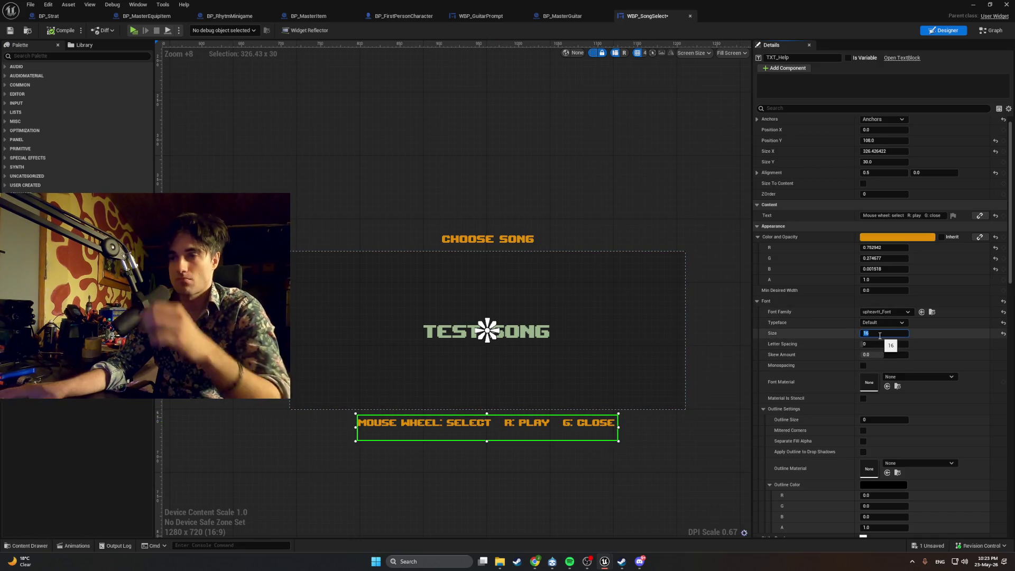
type("18")
key("Return")
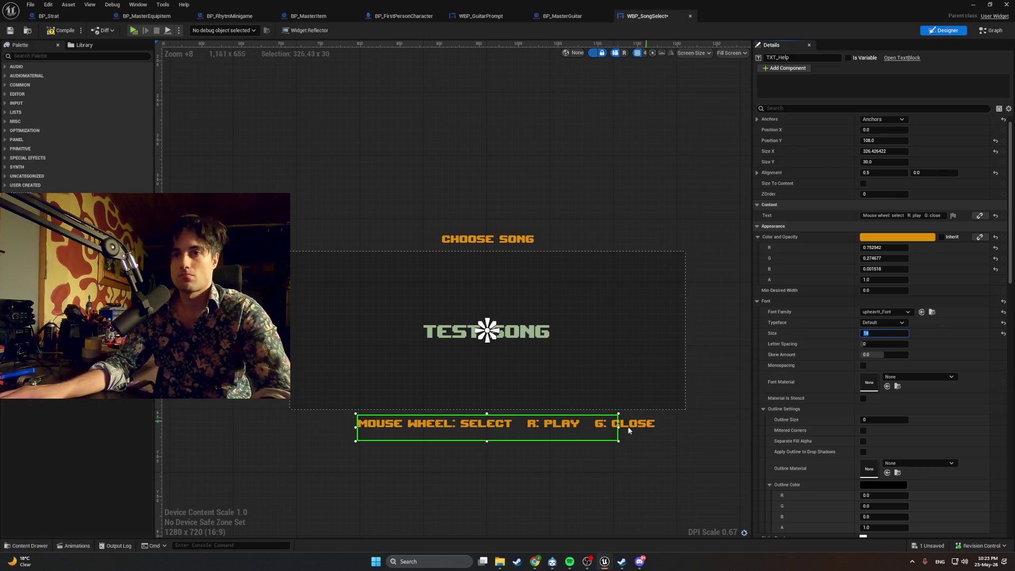
left_click_drag(623, 428, 658, 427)
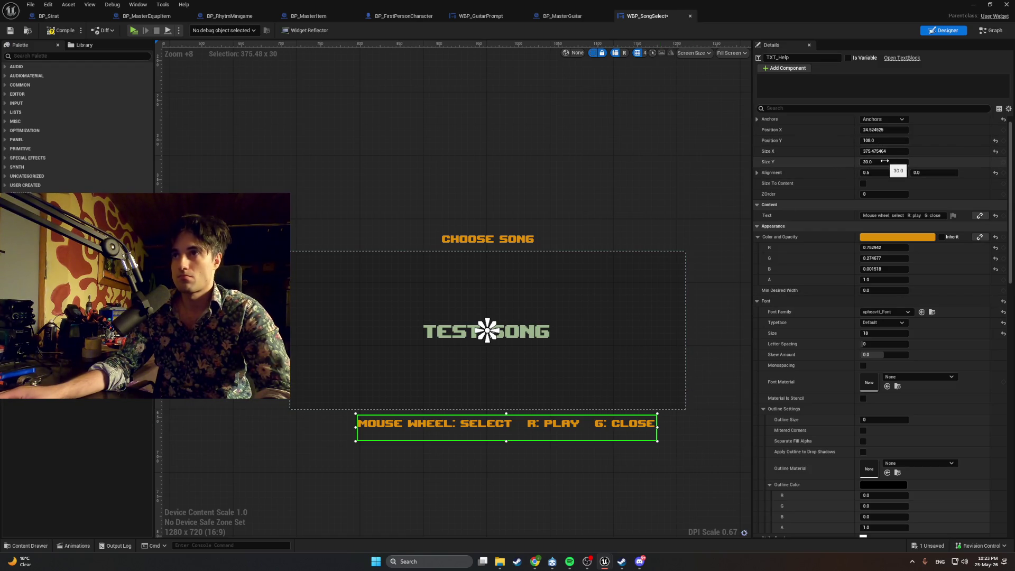
Step: Set the help text's Position X to 0 and deselect it
left_click(883, 130)
type("0")
key("Return")
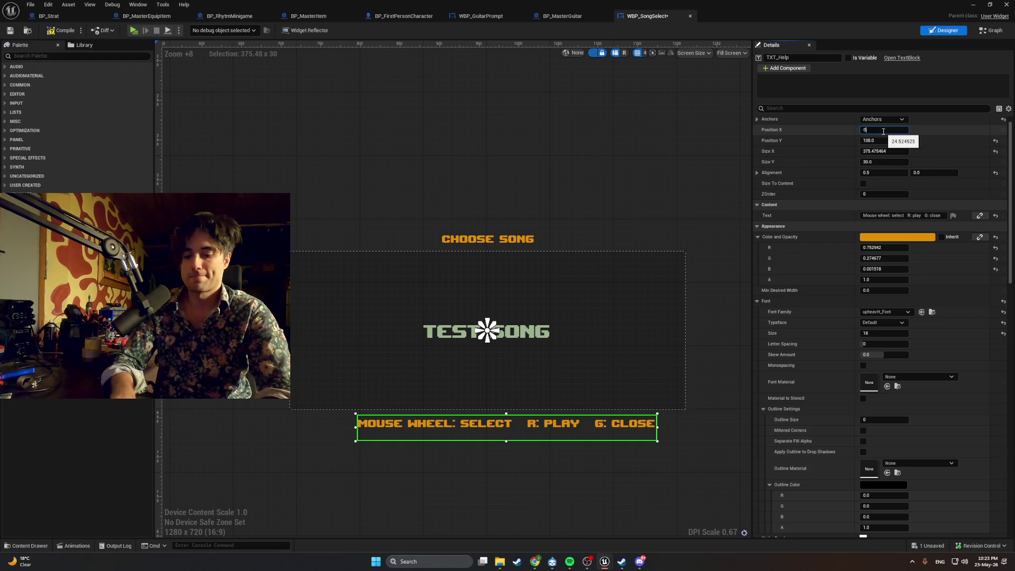
left_click(611, 178)
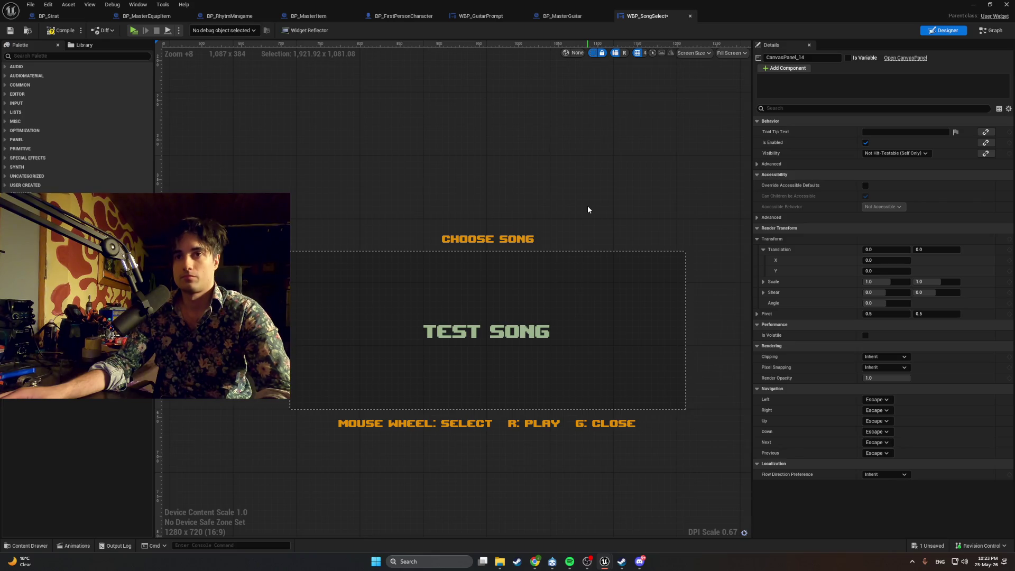
scroll(539, 263, "down", 8)
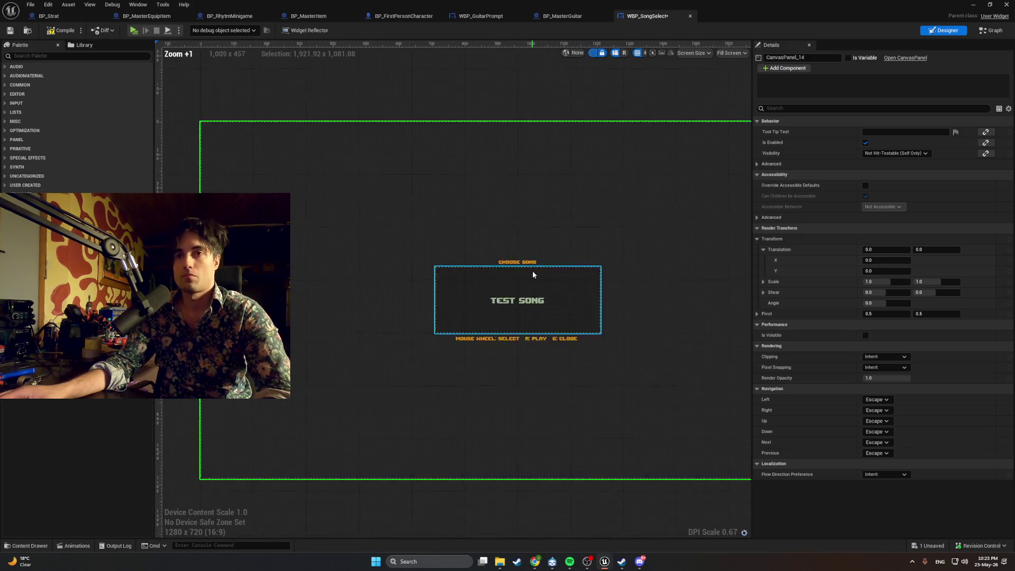
Step: Switch from the designer to the WBP_SongSelect event graph
scroll(314, 297, "up", 8)
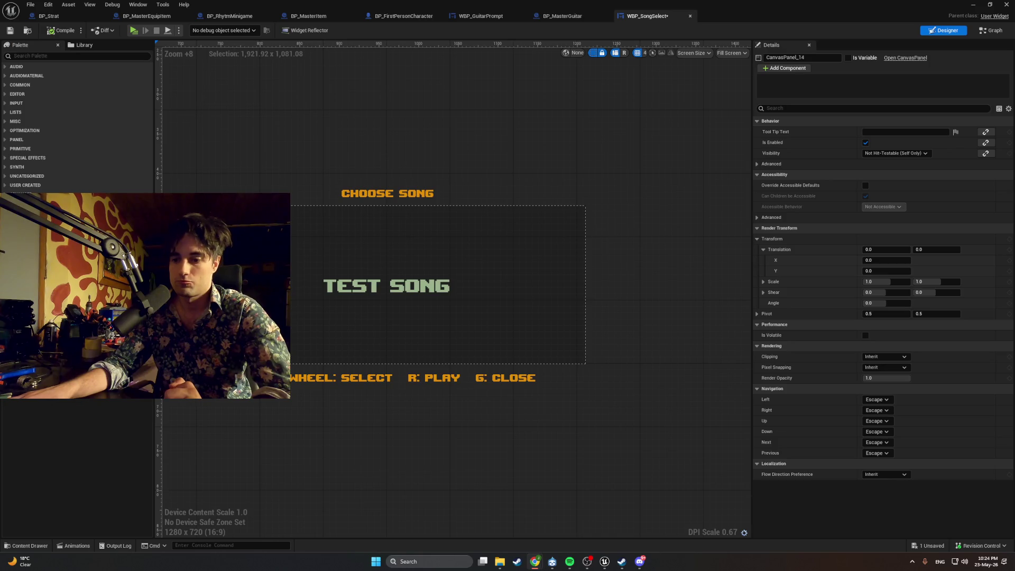
left_click(994, 30)
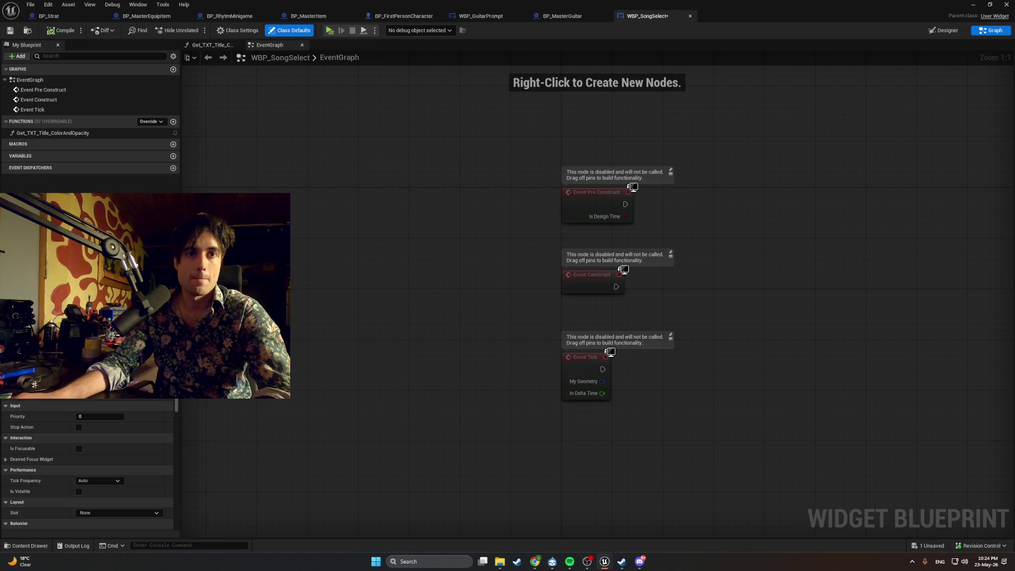
Step: Add a new Text variable named Songs
left_click(173, 156)
type("Songs")
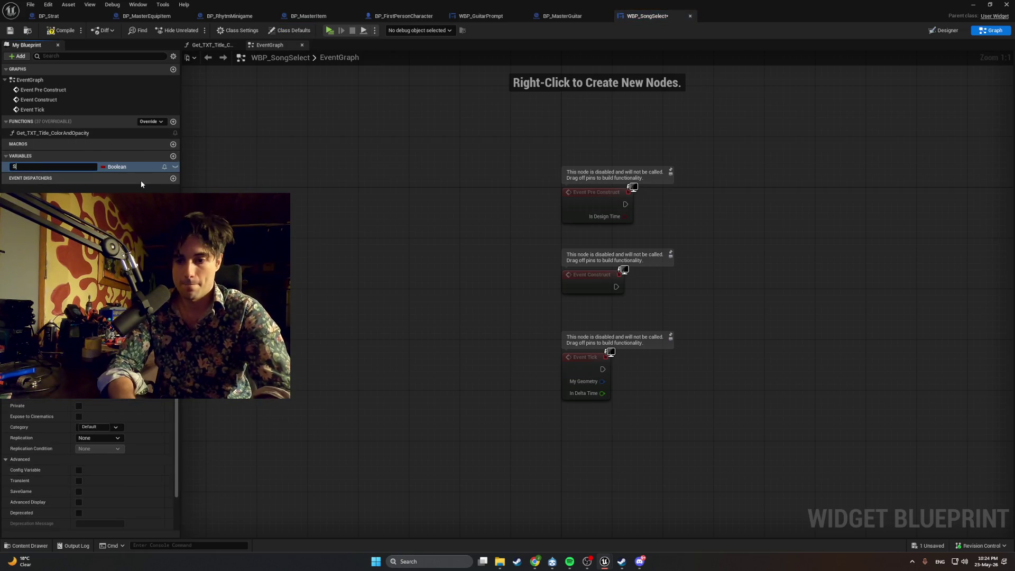
key("Return")
left_click(128, 167)
left_click(122, 270)
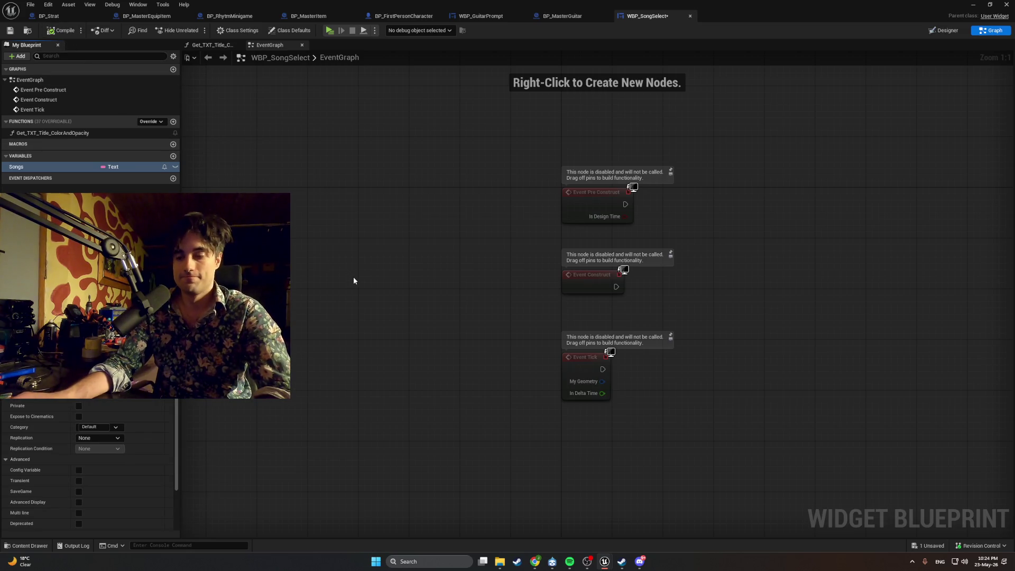
Step: Float and narrow the Details panel, change Songs' container to Array, and compile
double_click(74, 167)
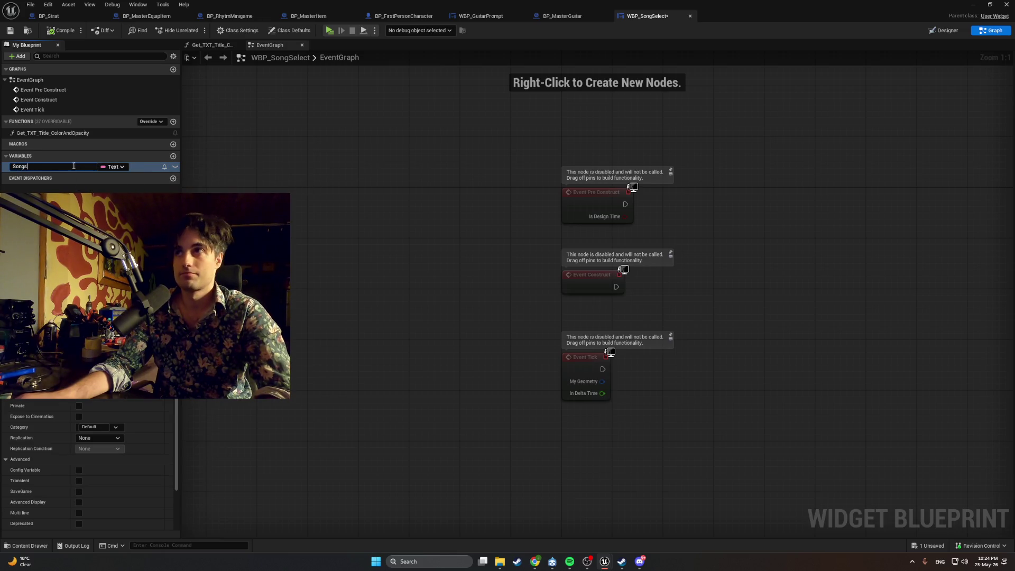
left_click(1014, 179)
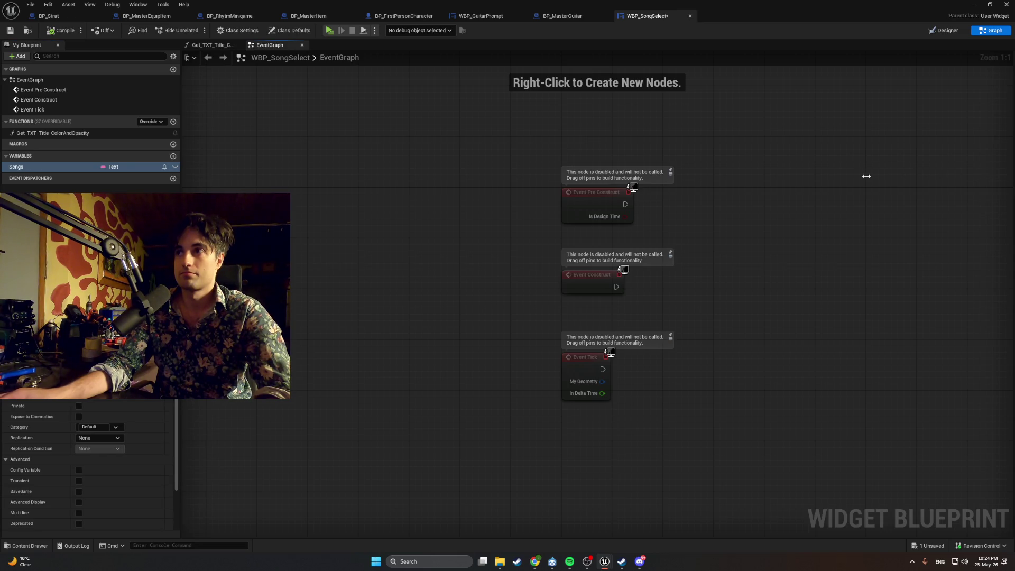
mouse_move(24, 296)
left_mouse_down()
mouse_move(87, 401)
mouse_move(888, 125)
mouse_move(988, 123)
mouse_move(1007, 146)
left_mouse_up()
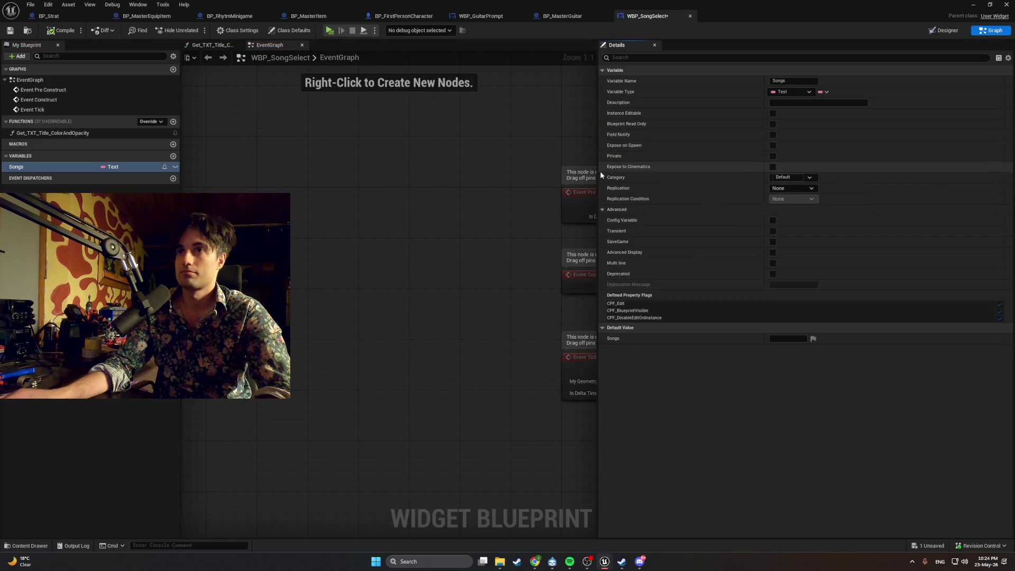
mouse_move(599, 177)
left_mouse_down()
mouse_move(904, 177)
mouse_move(814, 176)
left_mouse_up()
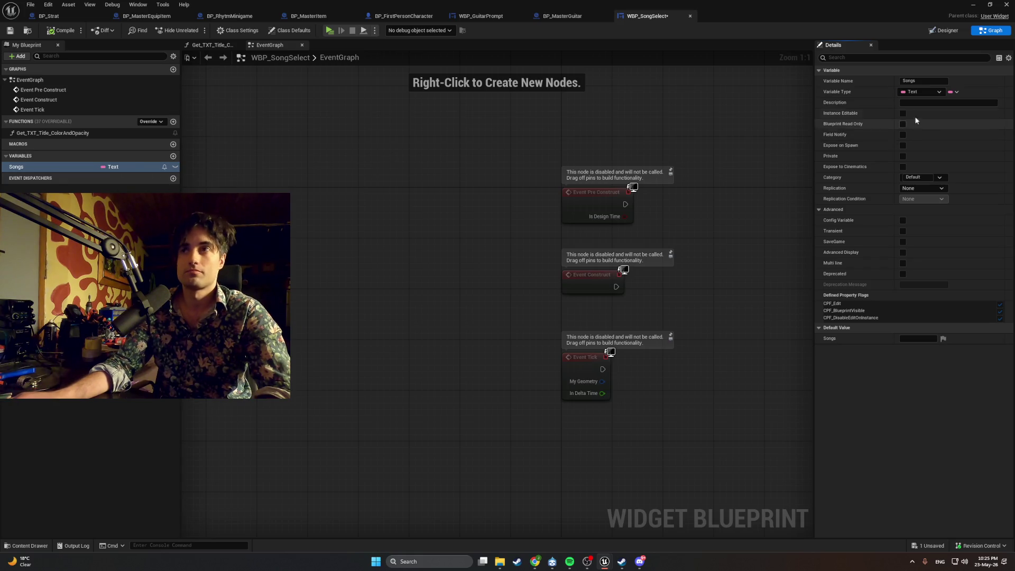
left_click(957, 92)
left_click(948, 114)
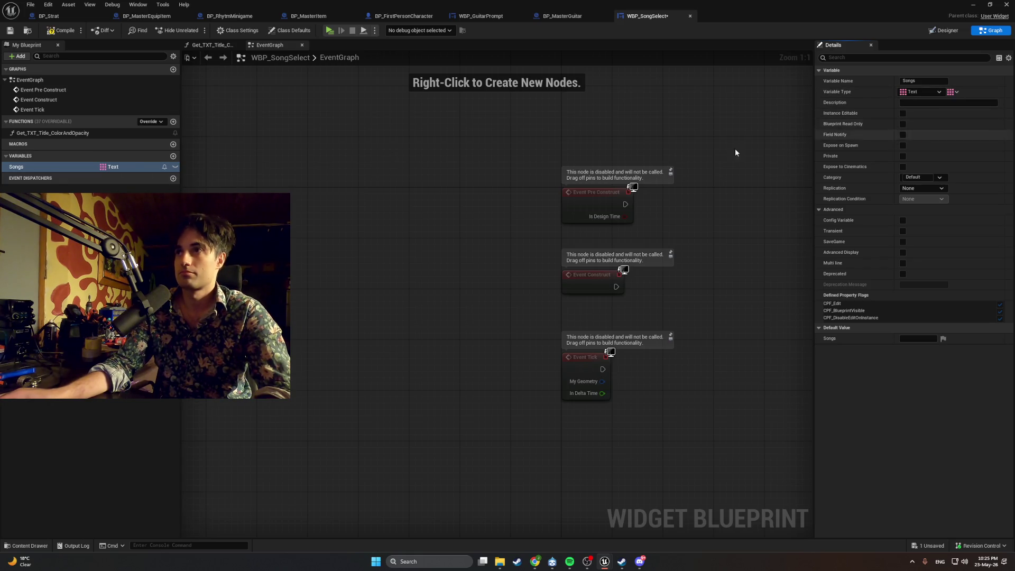
left_click(63, 30)
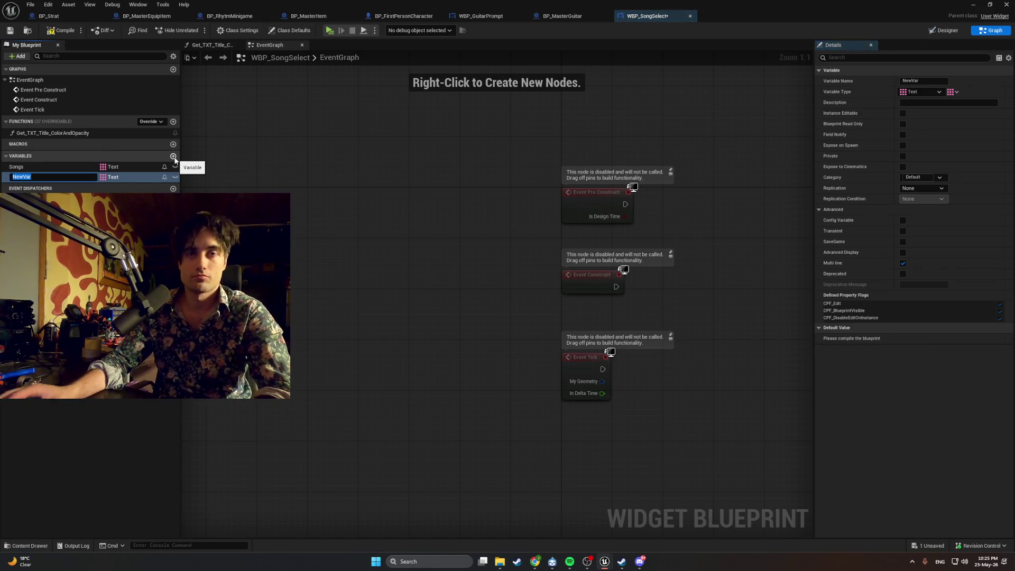
Step: Name the second variable SelectedIndex, make it a single Integer, and compile
type("SelectedIndex")
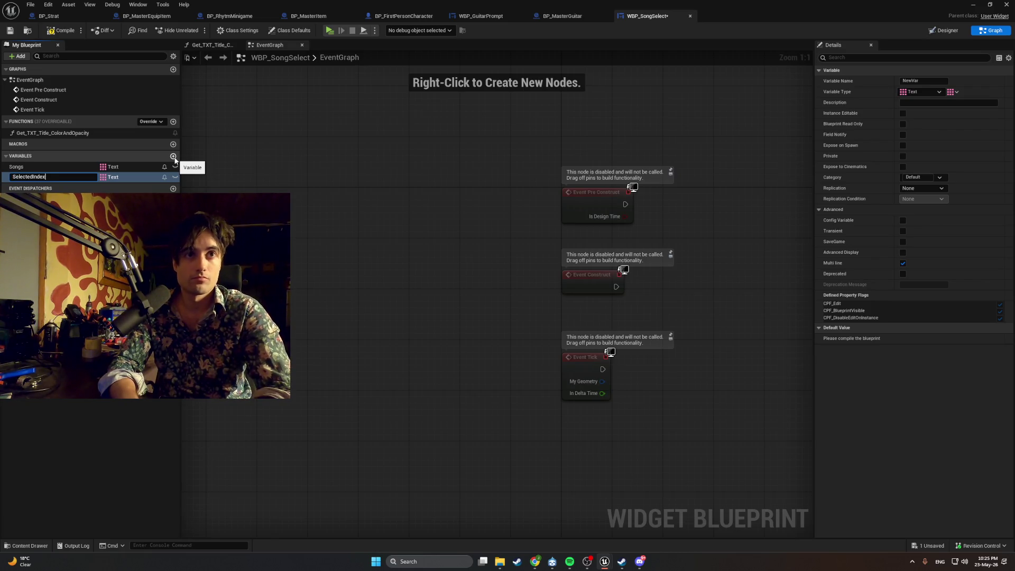
key("Return")
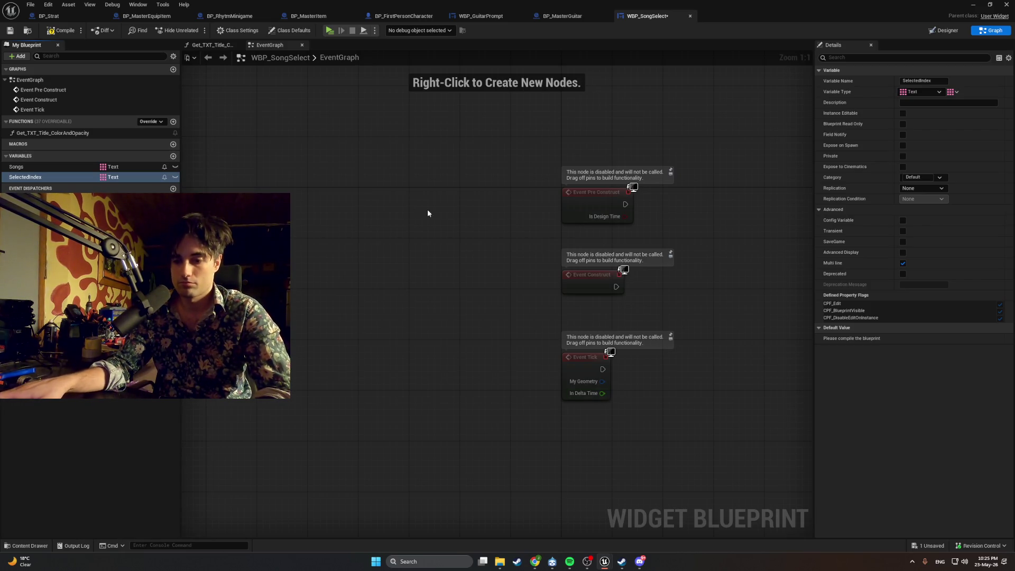
left_click(954, 92)
left_click(947, 102)
left_click(121, 179)
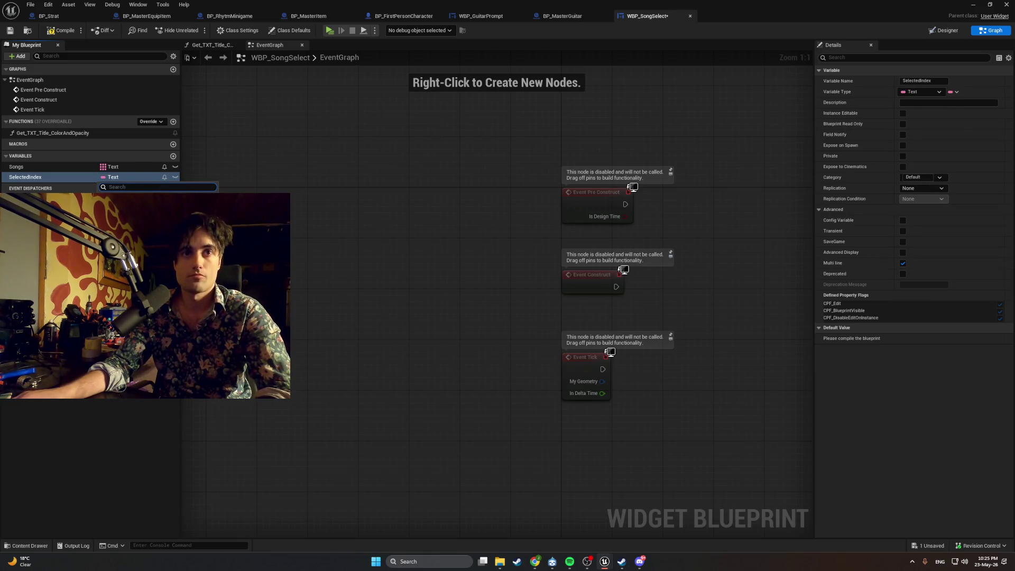
left_click(122, 219)
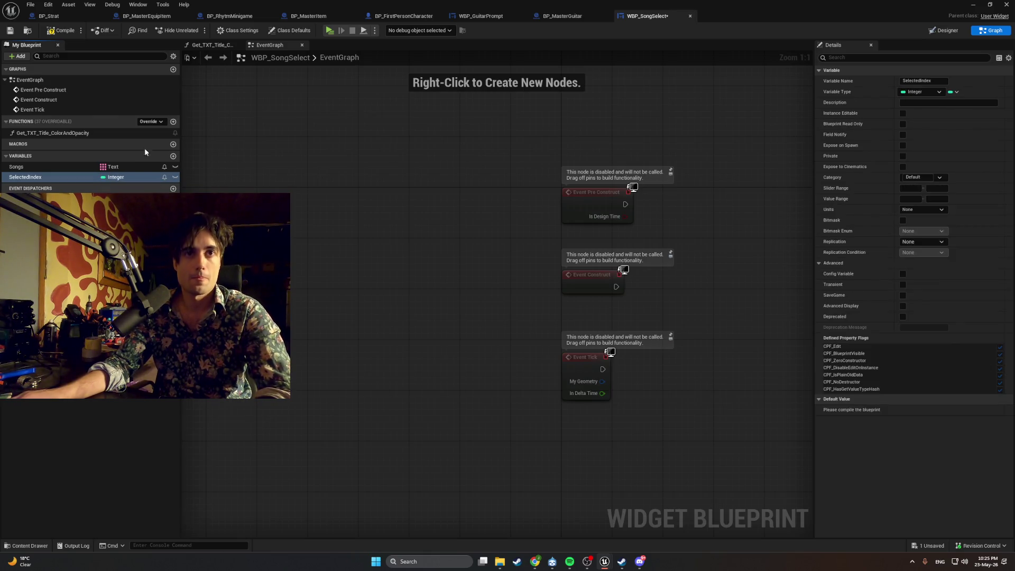
left_click(53, 31)
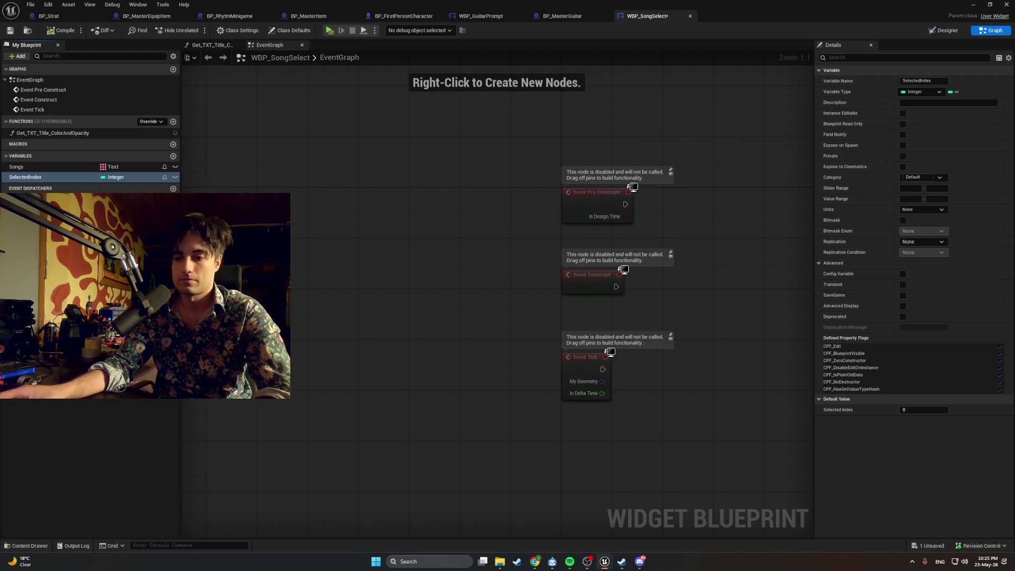
Step: Select Songs and add three empty default entries to the array
left_click(66, 168)
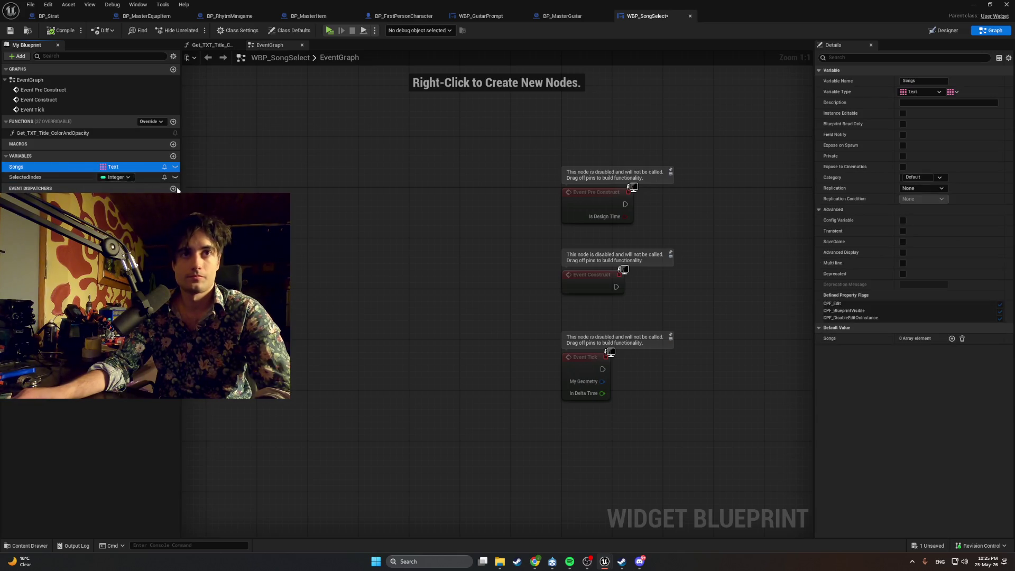
left_click(952, 338)
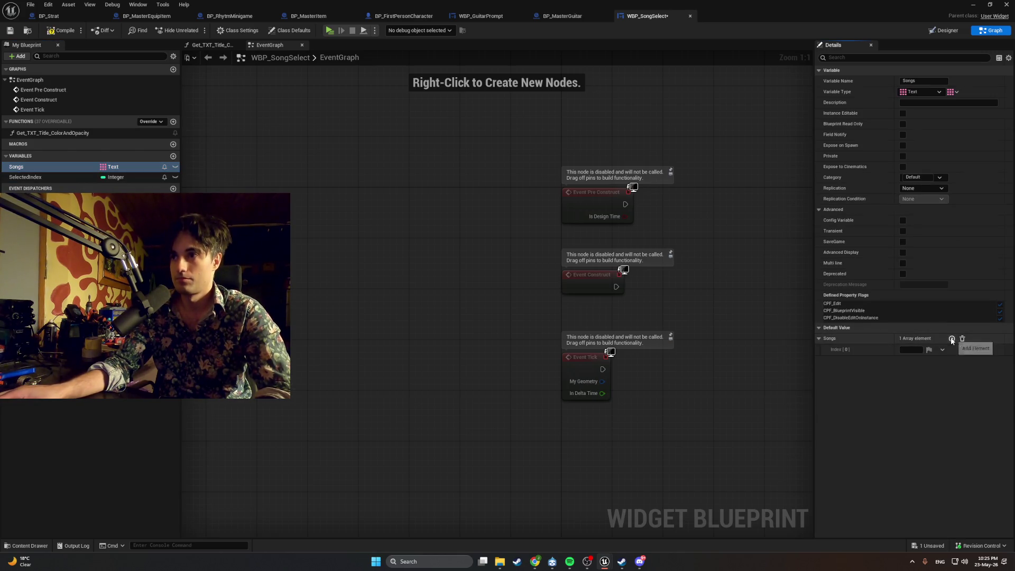
left_click(952, 339)
left_click(952, 339)
Step: Fill the entries with Test Song, Song 2 and Song 3, then compile
type("Test Song")
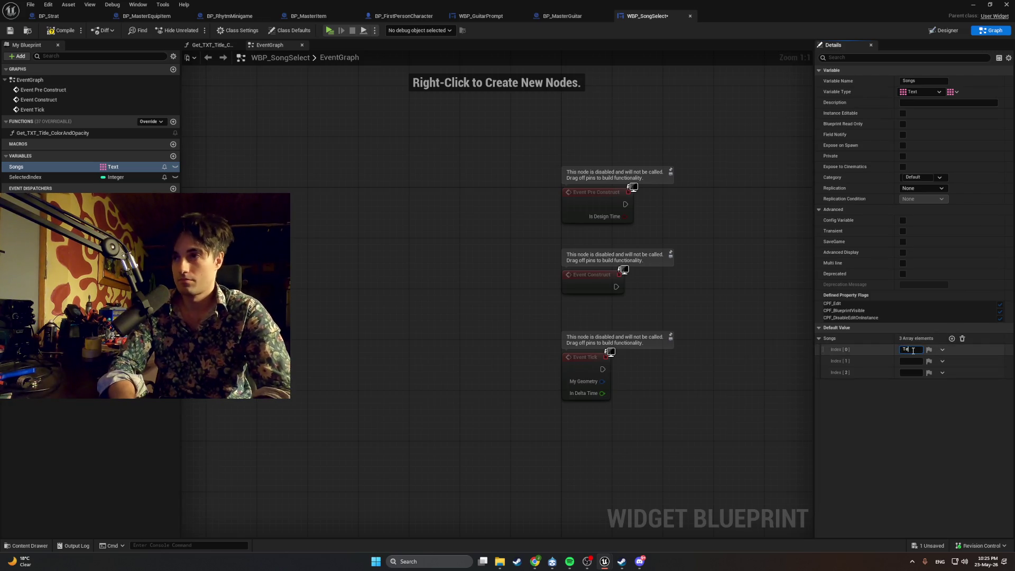
left_click(911, 361)
type("Song 2")
left_click(907, 372)
type("Song 3")
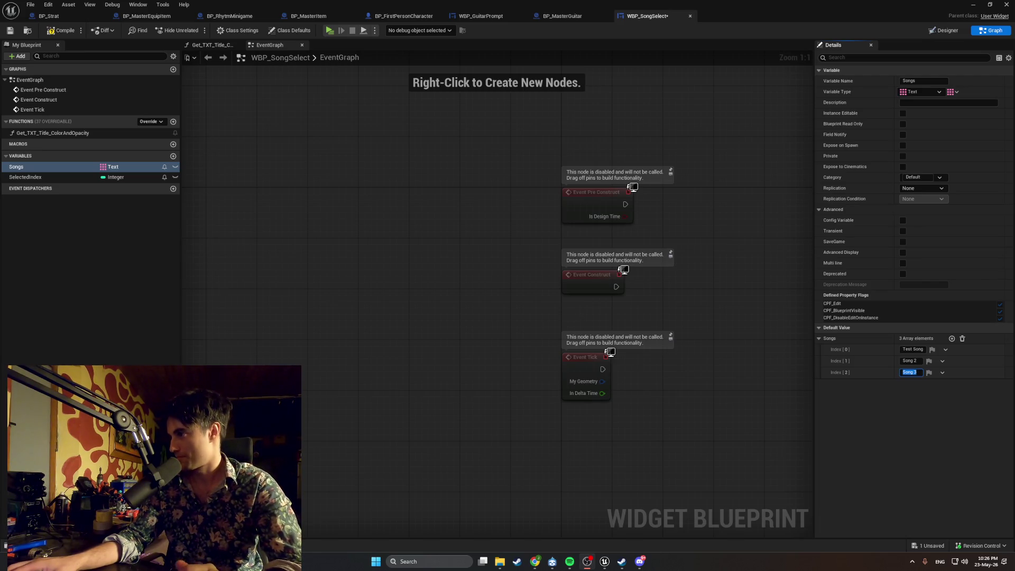
left_click(63, 31)
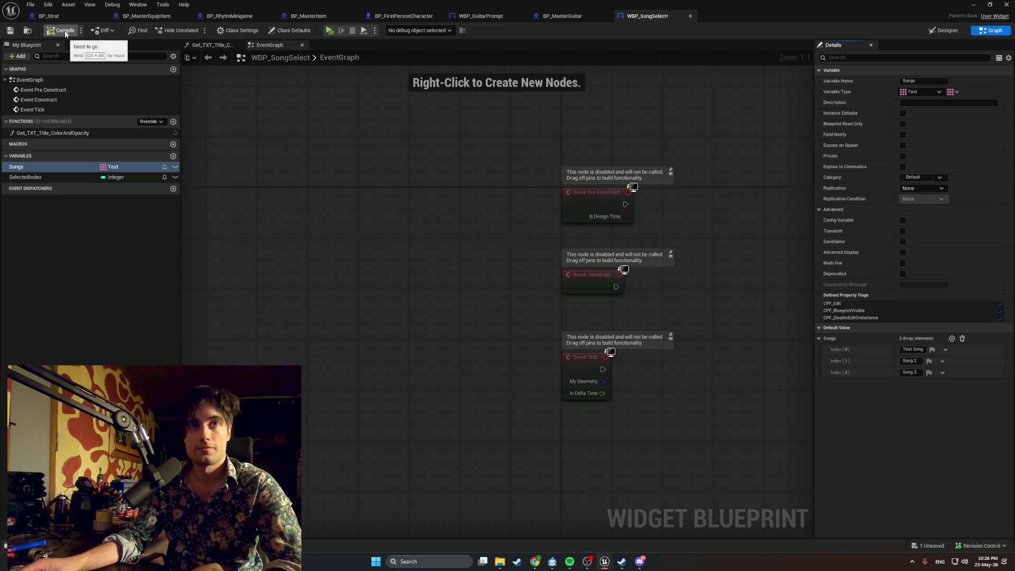
mouse_move(605, 564)
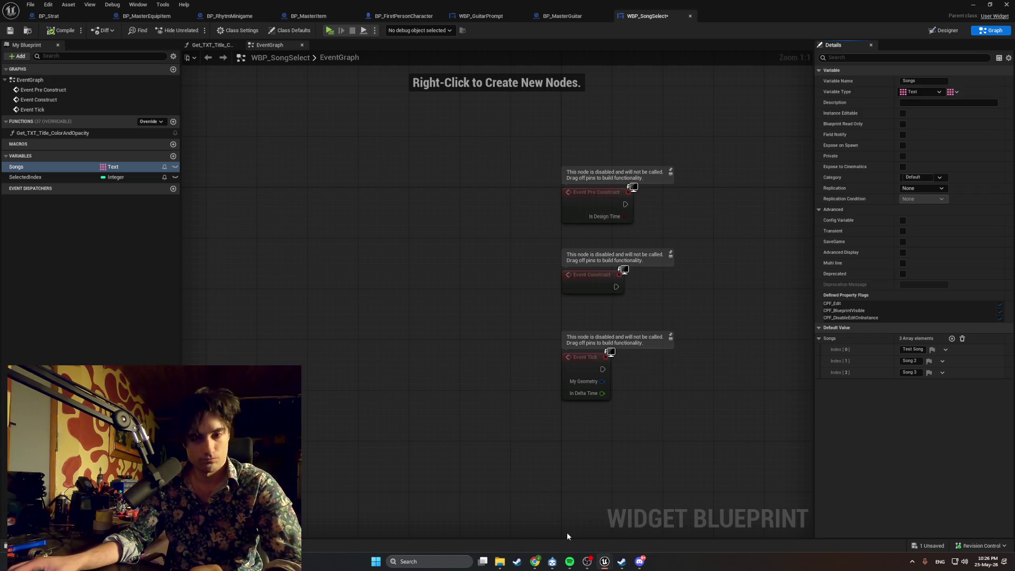
mouse_move(530, 561)
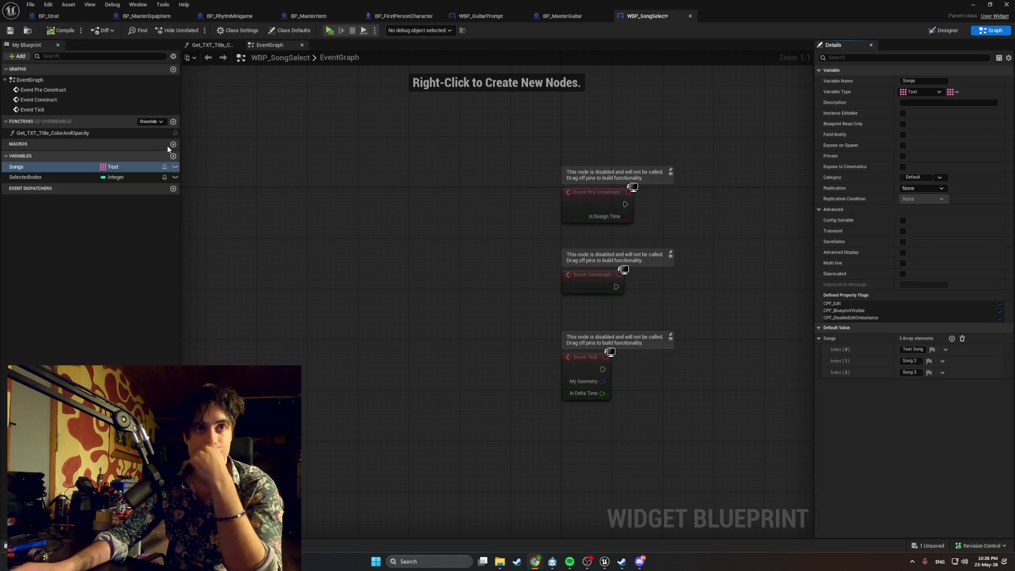
Step: Delete Get_TXT_Title_ColorAndOpacity, create UpdateSongText, and drop a Songs getter into its graph
left_click(130, 133)
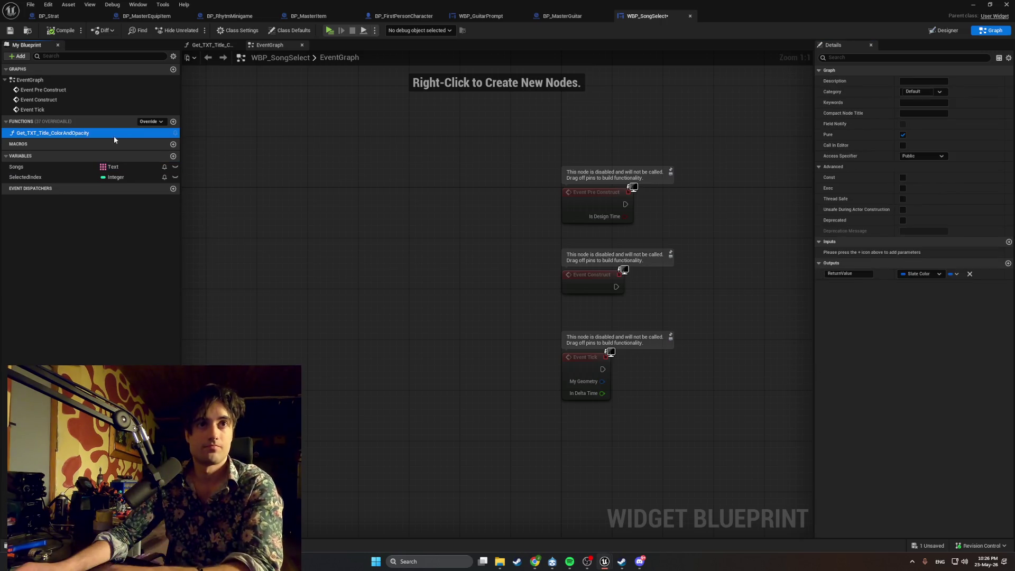
key("Delete")
left_click(173, 122)
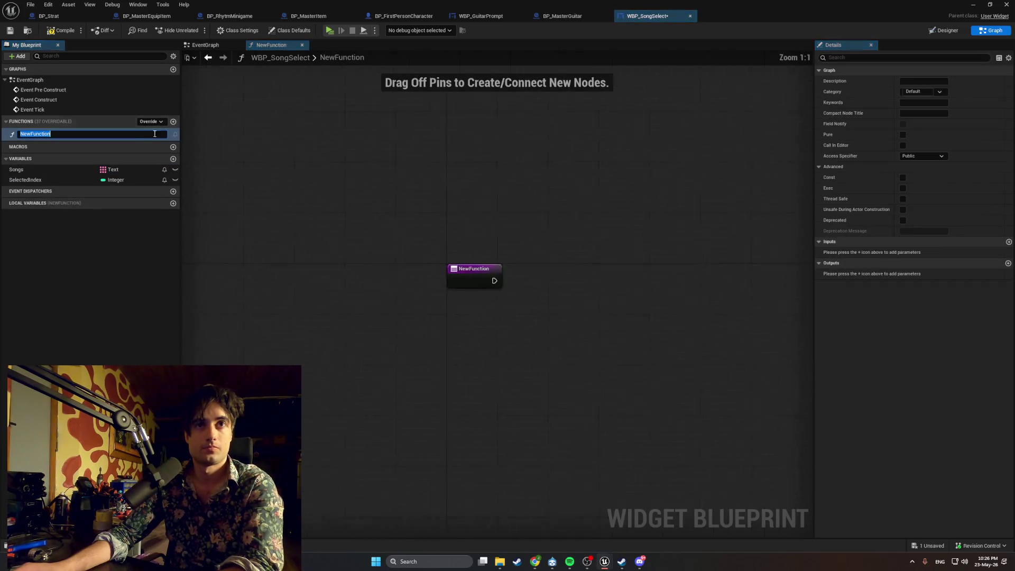
type("UpdateSongText")
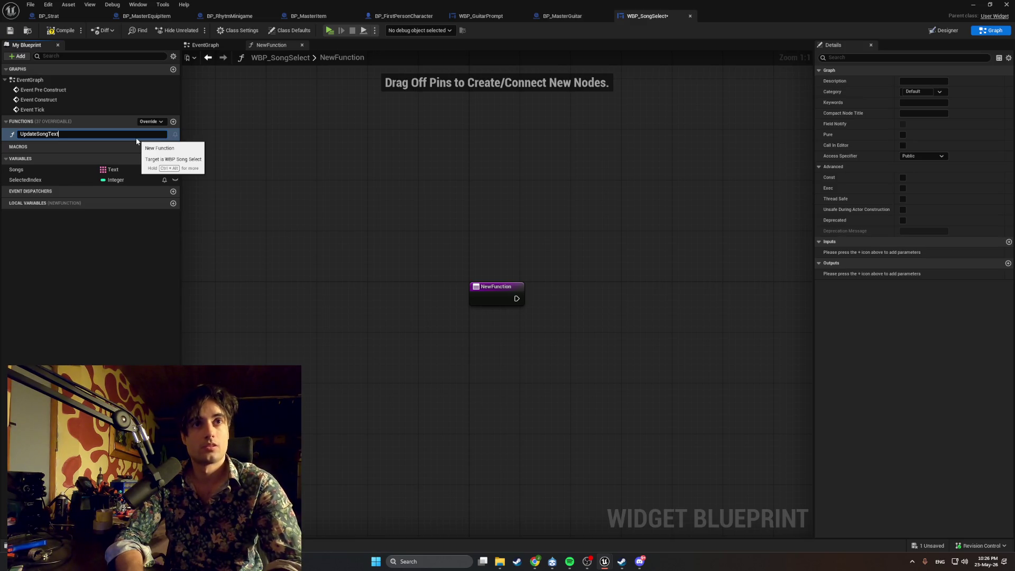
key("Return")
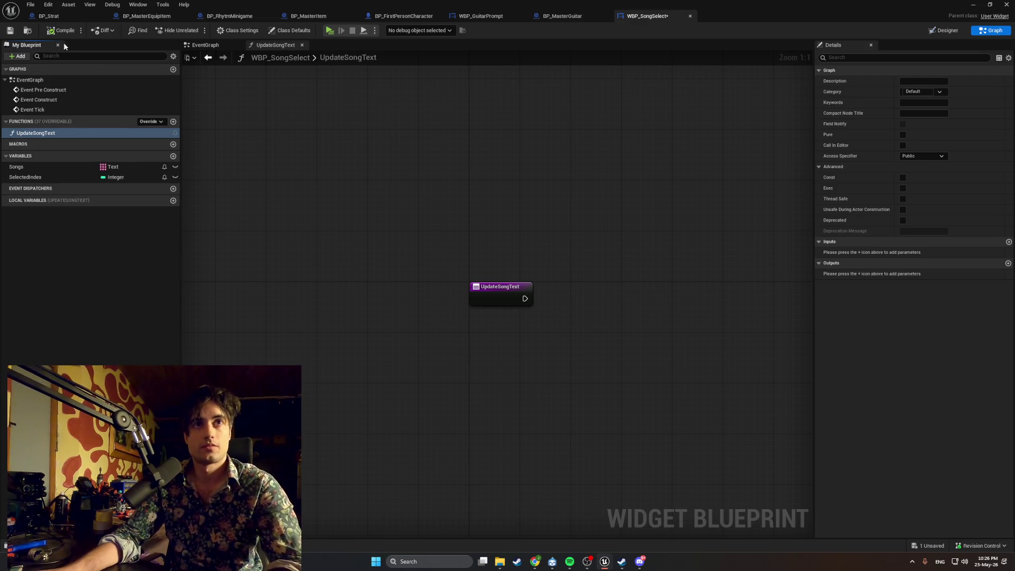
left_click_drag(478, 358, 390, 367)
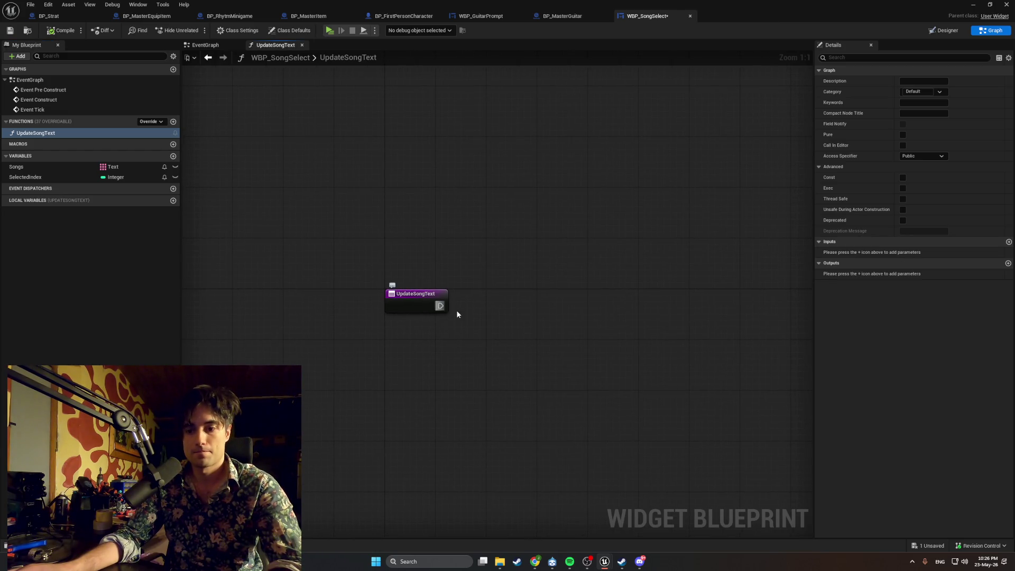
mouse_move(79, 167)
left_mouse_down()
mouse_move(424, 301)
mouse_move(487, 314)
left_mouse_up()
left_click(503, 323)
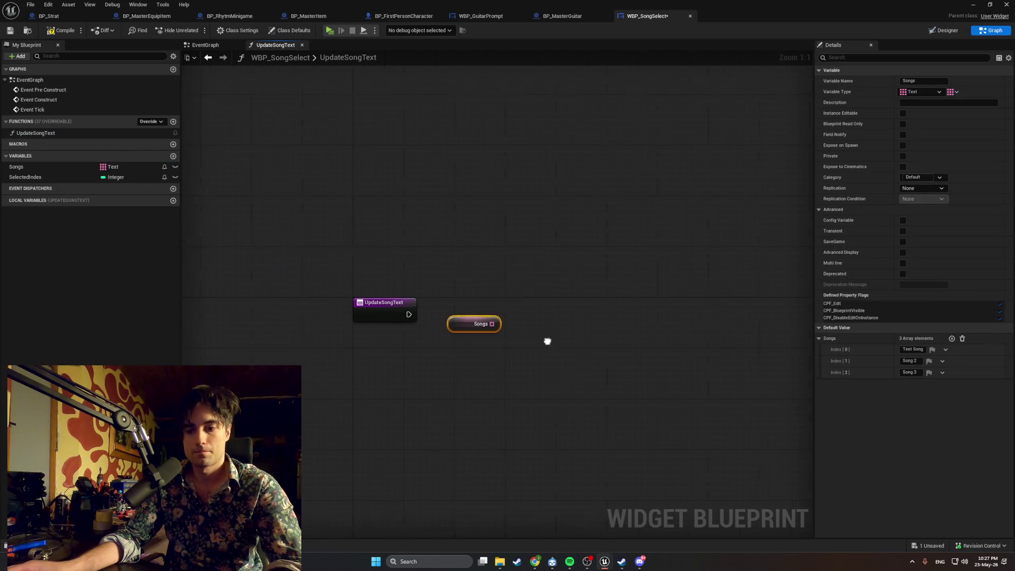
left_click_drag(547, 341, 515, 342)
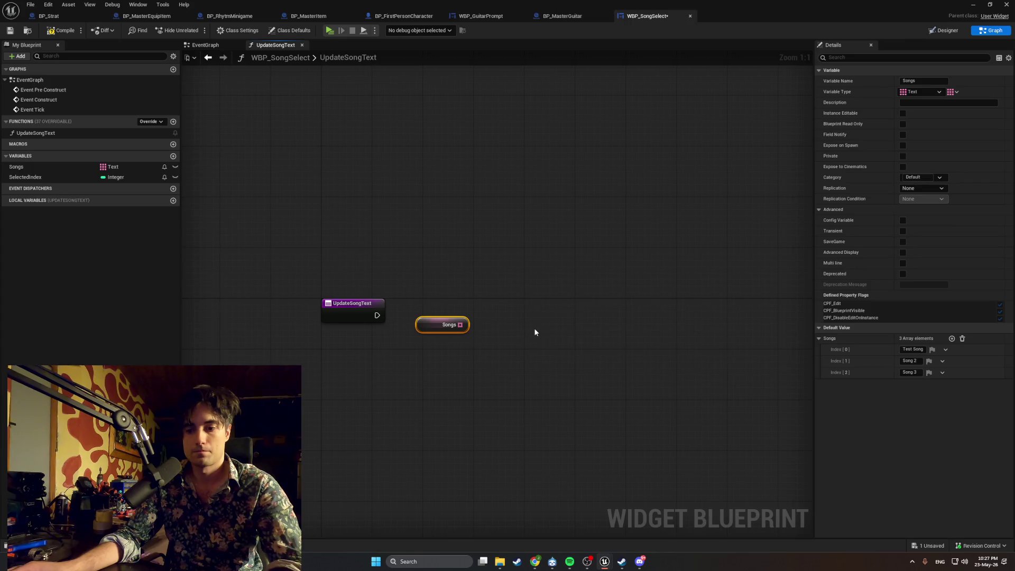
left_click_drag(535, 333, 519, 336)
left_click_drag(409, 333, 377, 358)
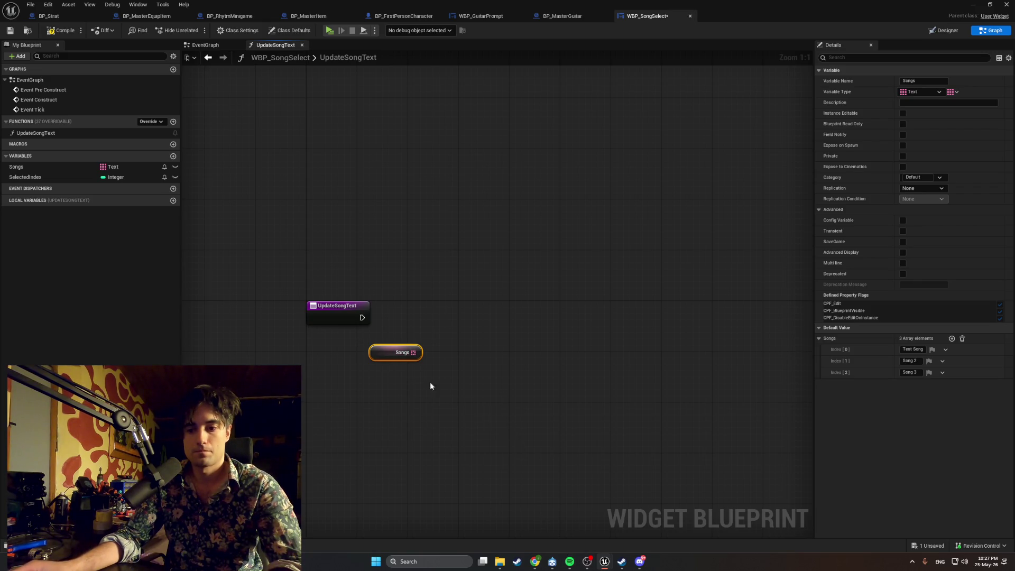
mouse_move(90, 176)
left_mouse_down()
mouse_move(461, 371)
mouse_move(411, 384)
mouse_move(399, 376)
left_mouse_up()
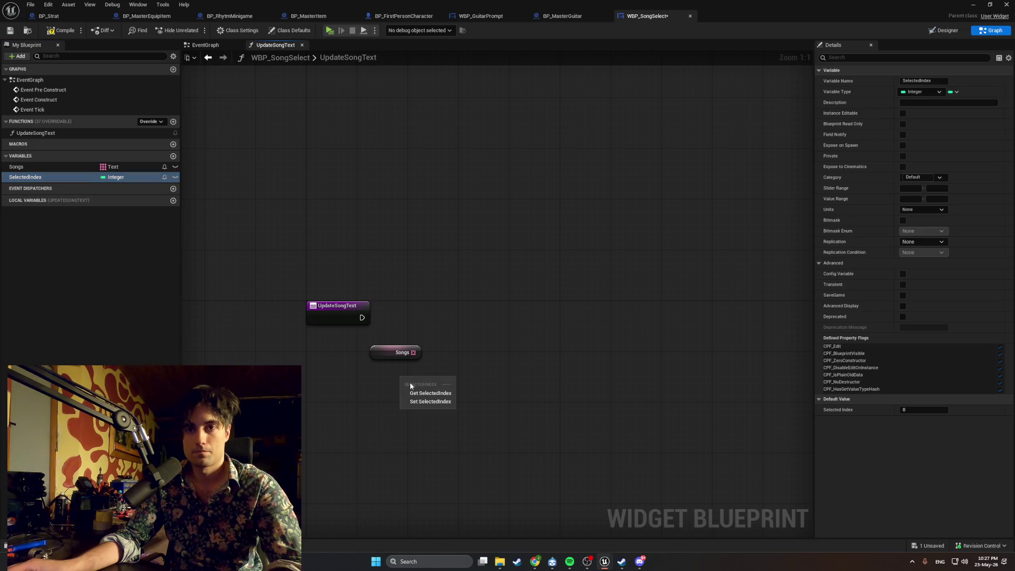
left_click(417, 391)
left_click(476, 347)
right_click(476, 349)
type("TXT")
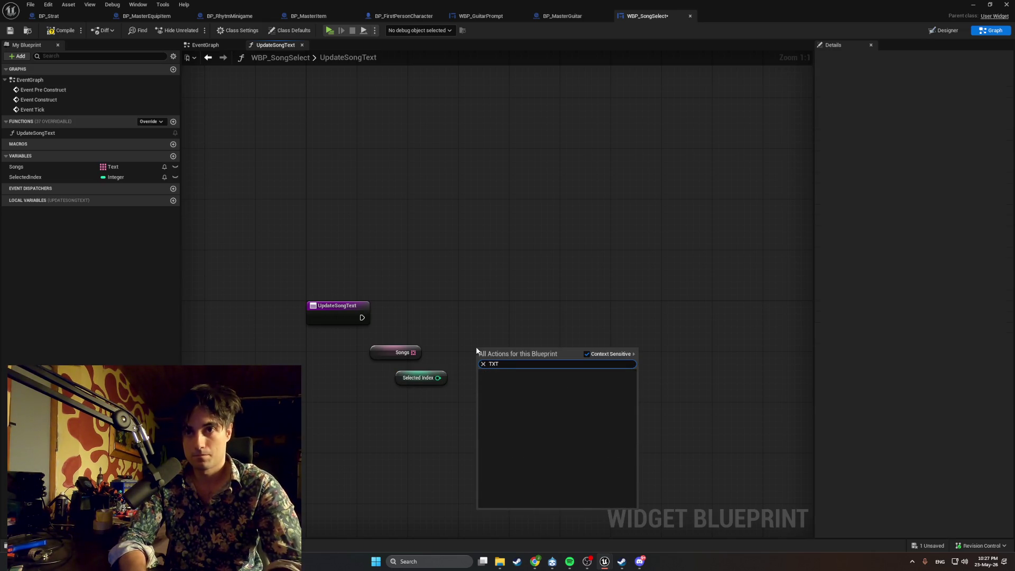
key("BackSpace")
key("BackSpace")
key("BackSpace")
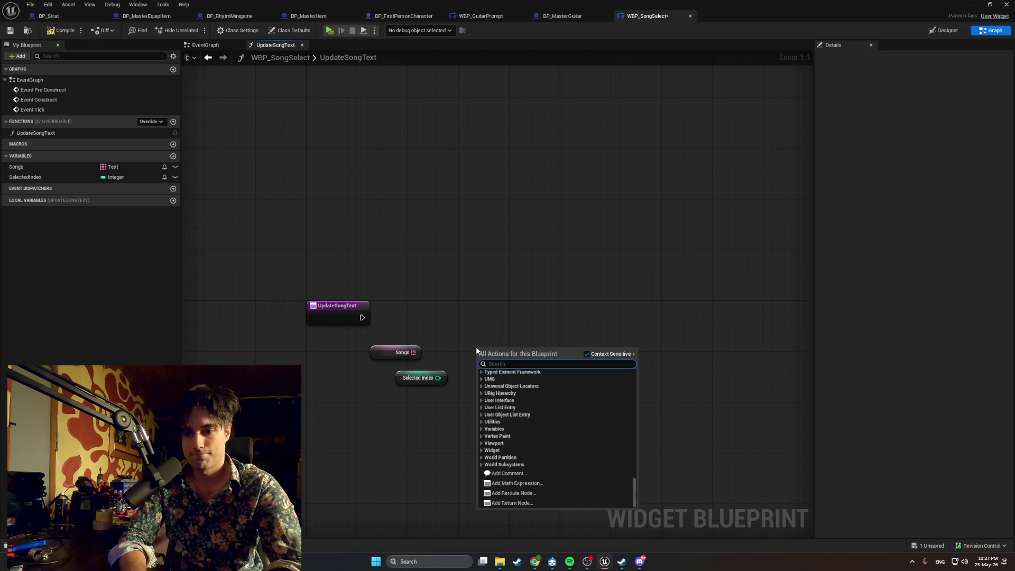
type("Set Te")
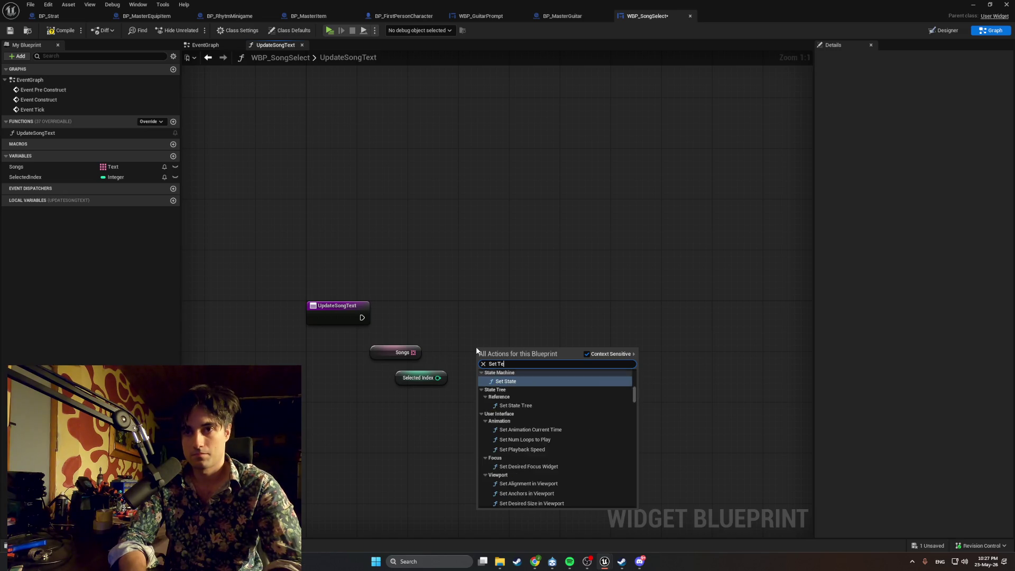
type("xt")
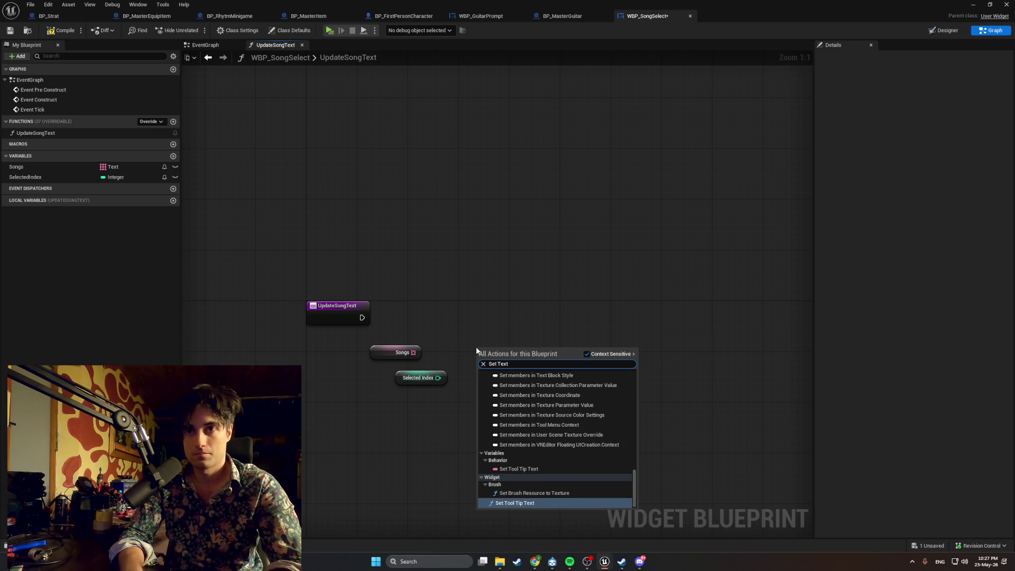
key("BackSpace")
key("BackSpace")
key("BackSpace")
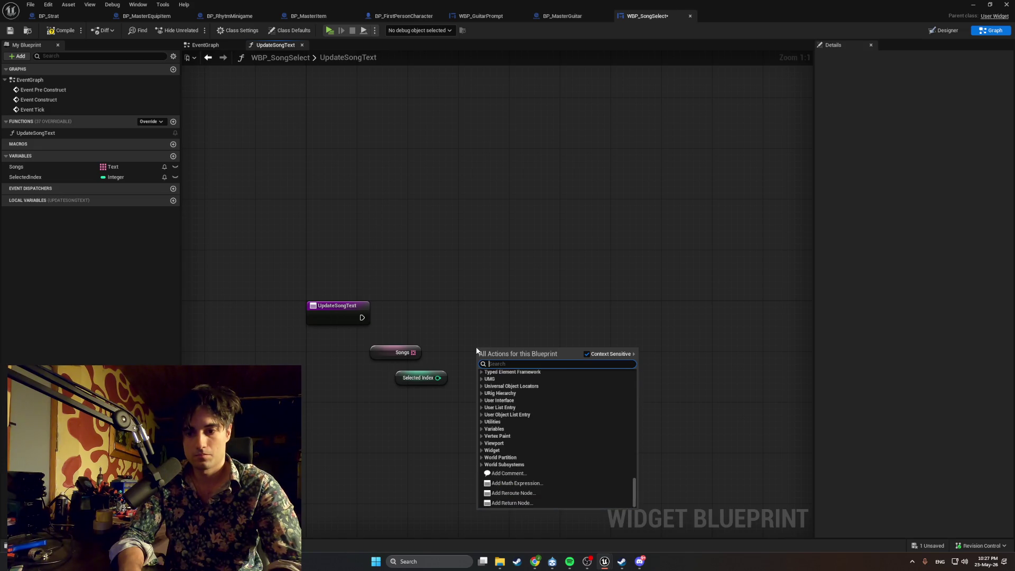
type("set text")
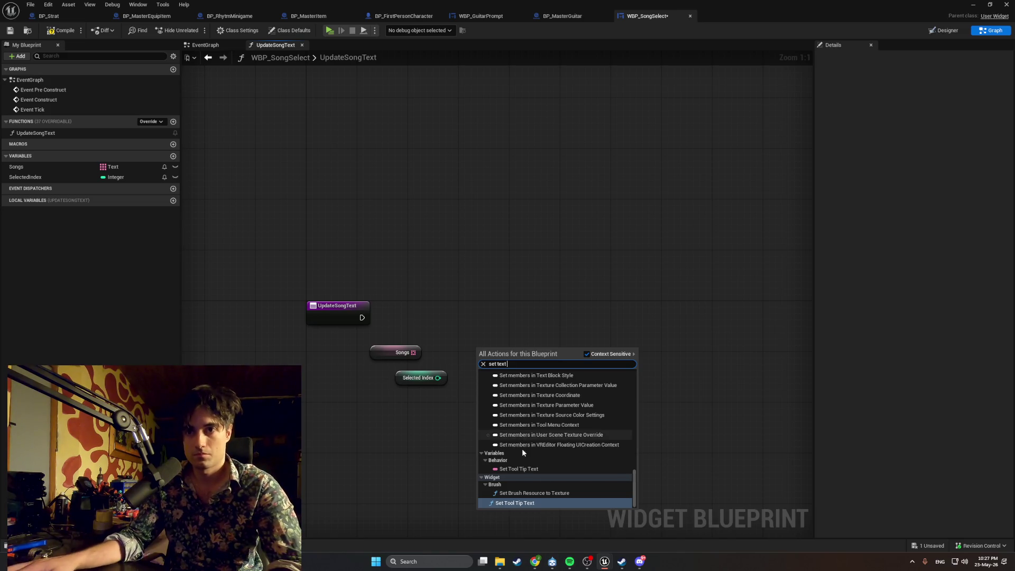
key("alt+Tab")
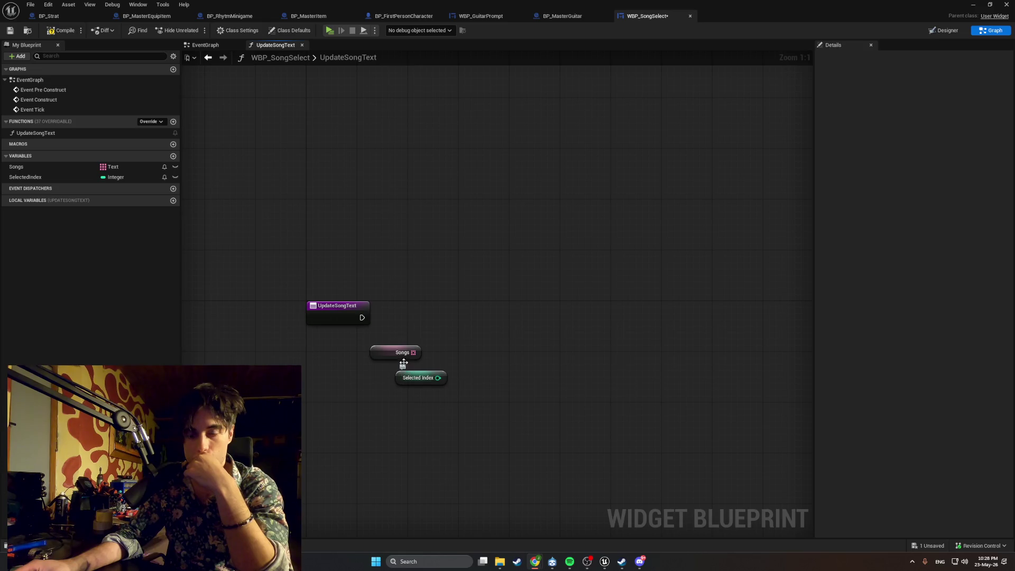
left_click_drag(413, 355, 477, 342)
Step: Add an array GET node on Songs and wire Selected Index into its index
type("get")
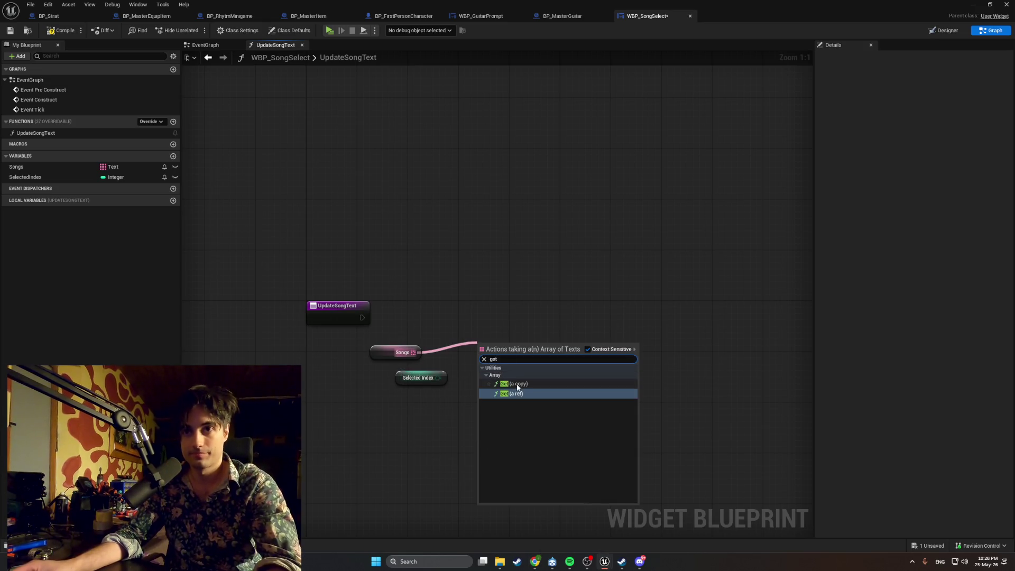
key("Return")
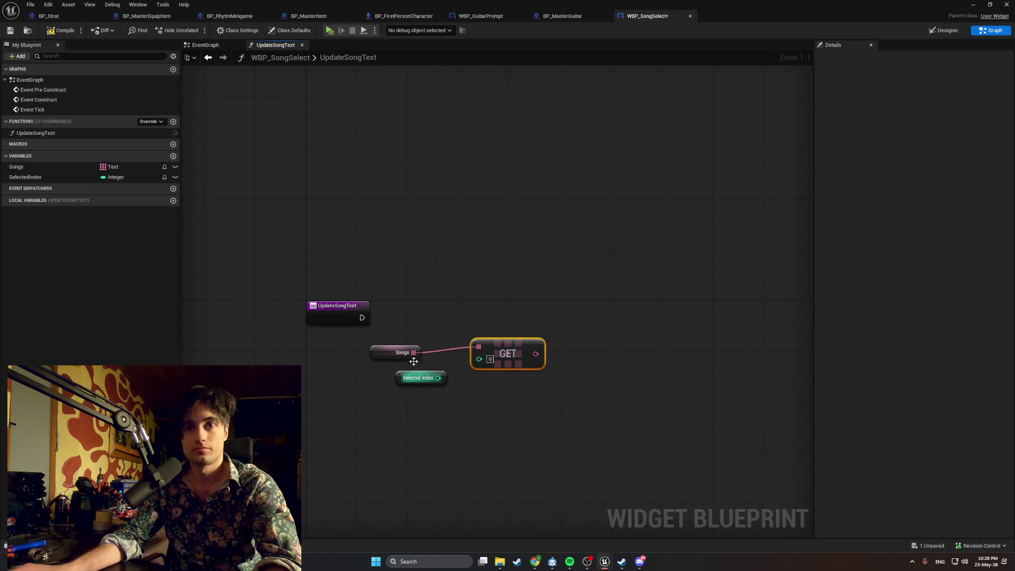
left_click_drag(438, 378, 486, 360)
Step: Tidy the Selected Index, GET and Songs nodes leftward, leaving Songs' type unchanged
mouse_move(404, 376)
left_mouse_down()
mouse_move(385, 370)
mouse_move(380, 353)
left_mouse_up()
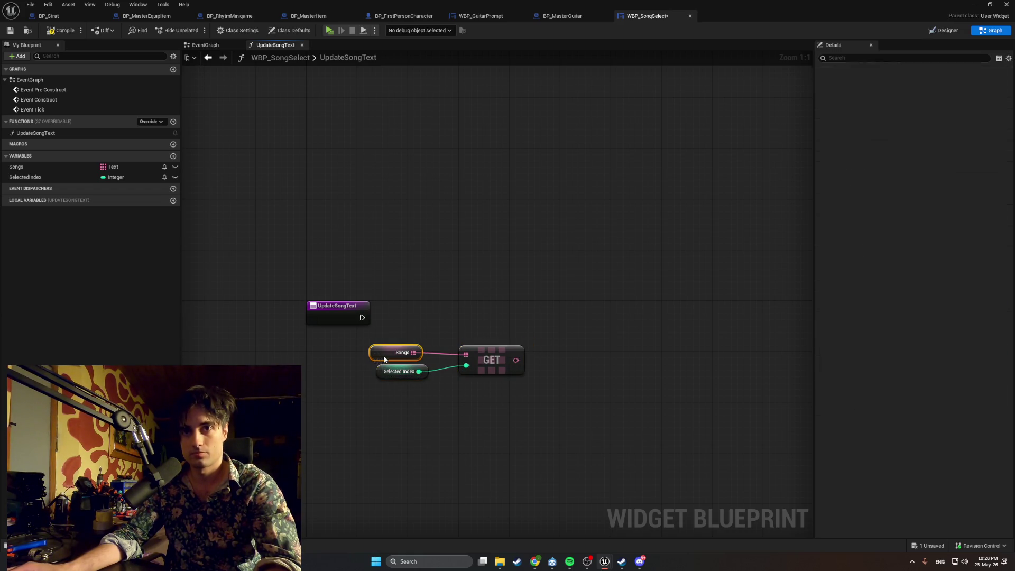
left_click_drag(496, 366, 469, 370)
left_click_drag(528, 391, 363, 347)
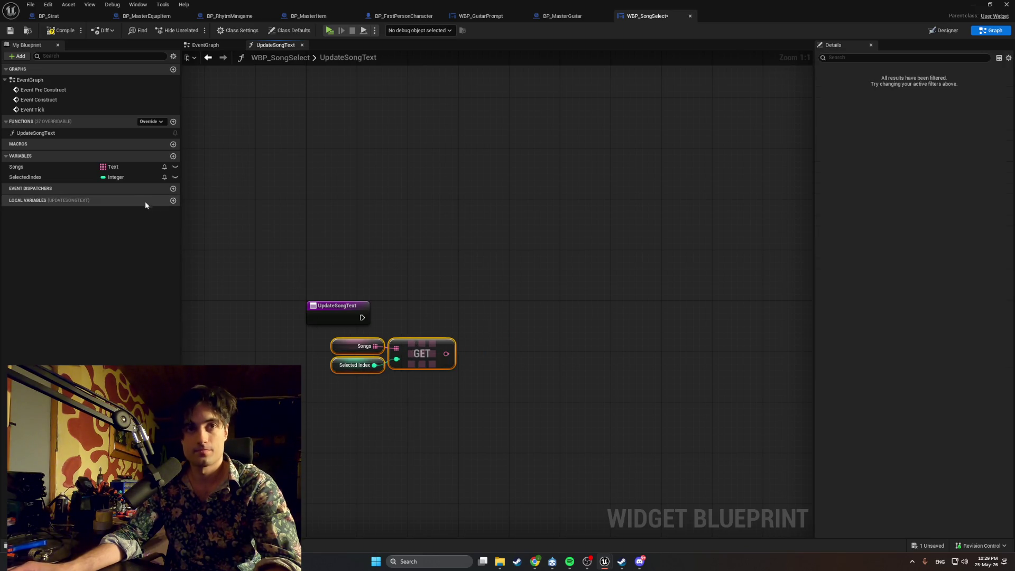
left_click(113, 168)
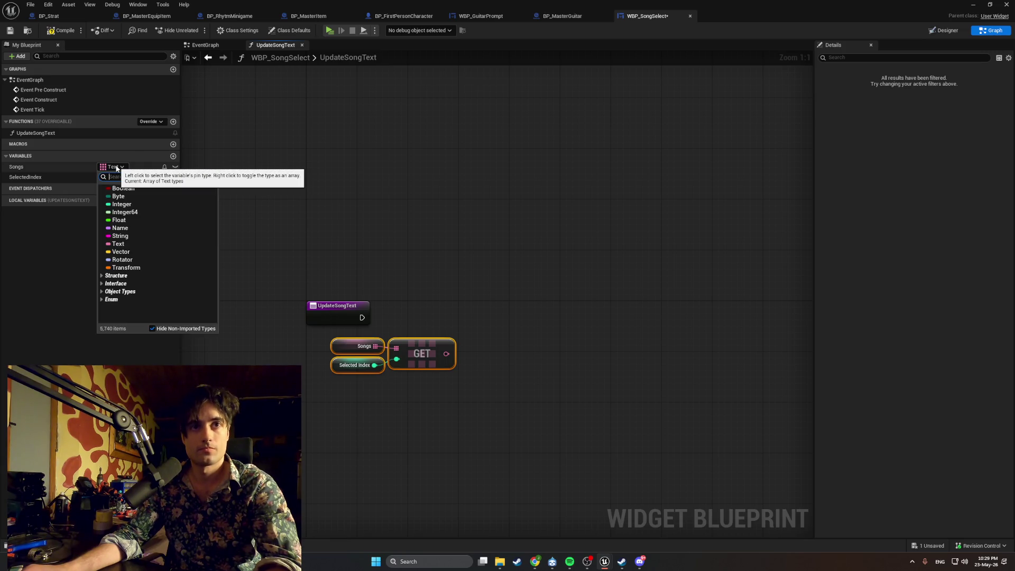
left_click(117, 168)
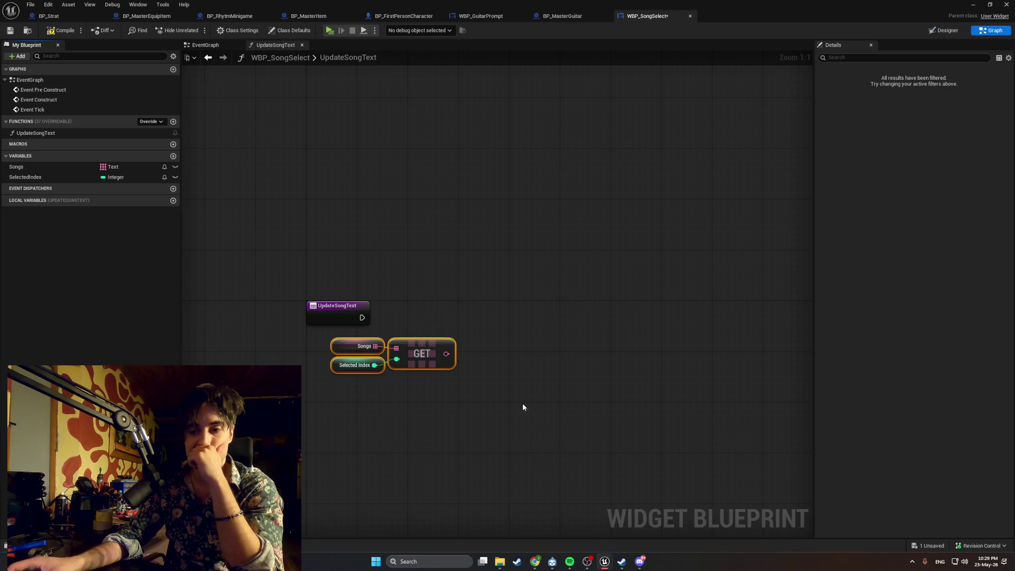
Step: Glance at the Designer, return to the UpdateSongText graph and browse its actions for 'songs'
left_click(944, 30)
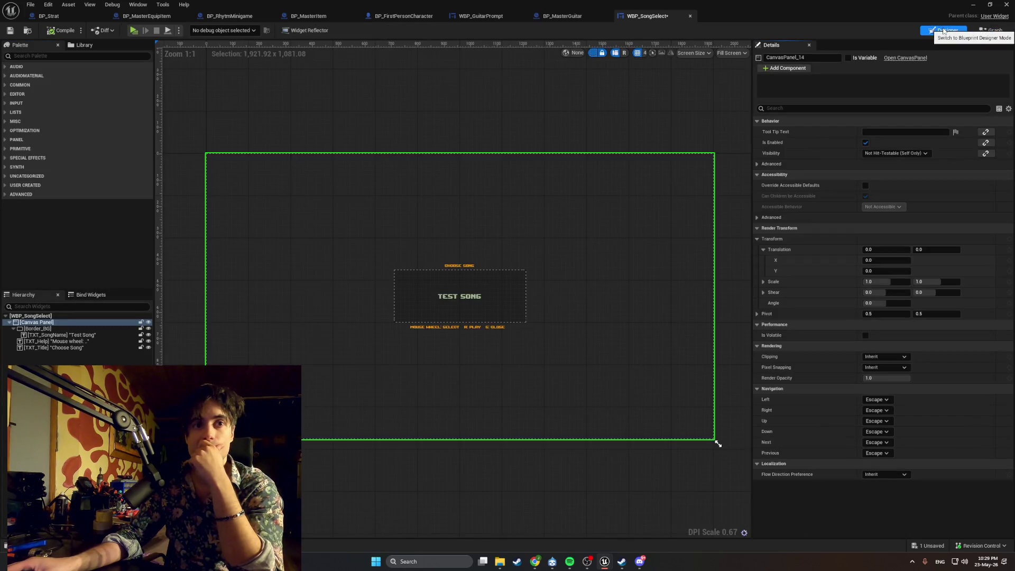
left_click(989, 30)
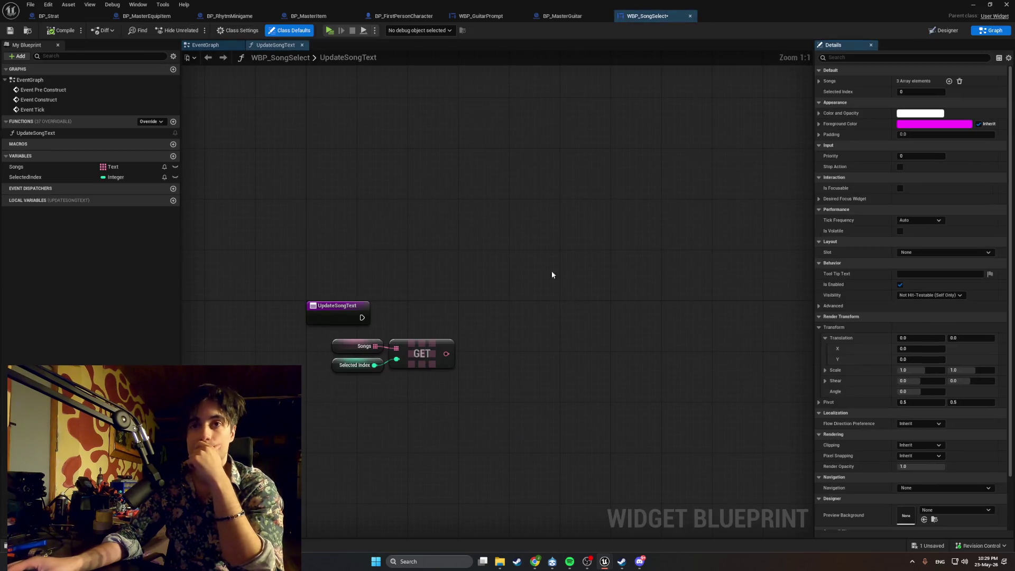
right_click(487, 319)
type("s")
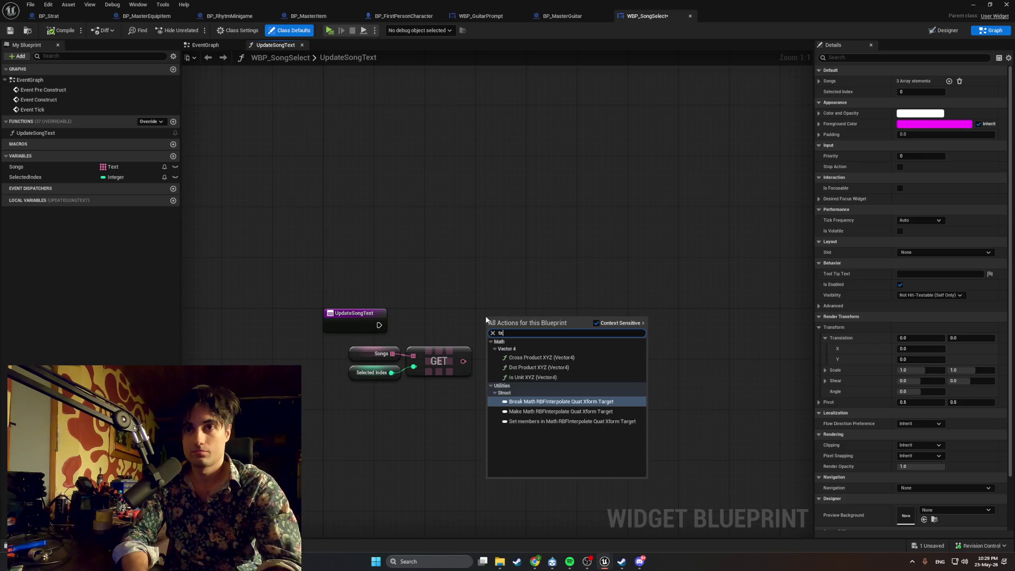
type("ong")
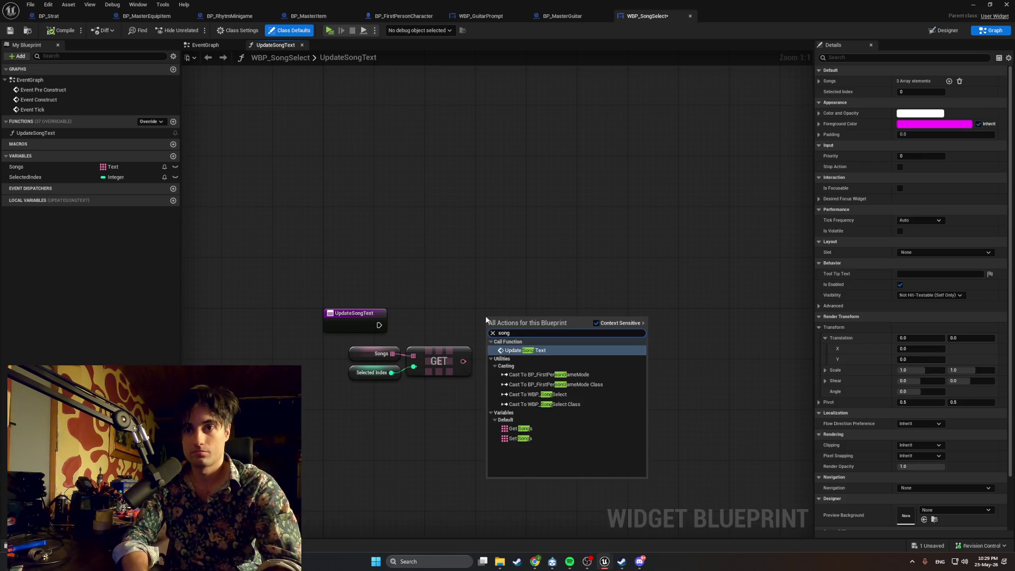
type("s")
key("BackSpace")
key("BackSpace")
key("BackSpace")
key("BackSpace")
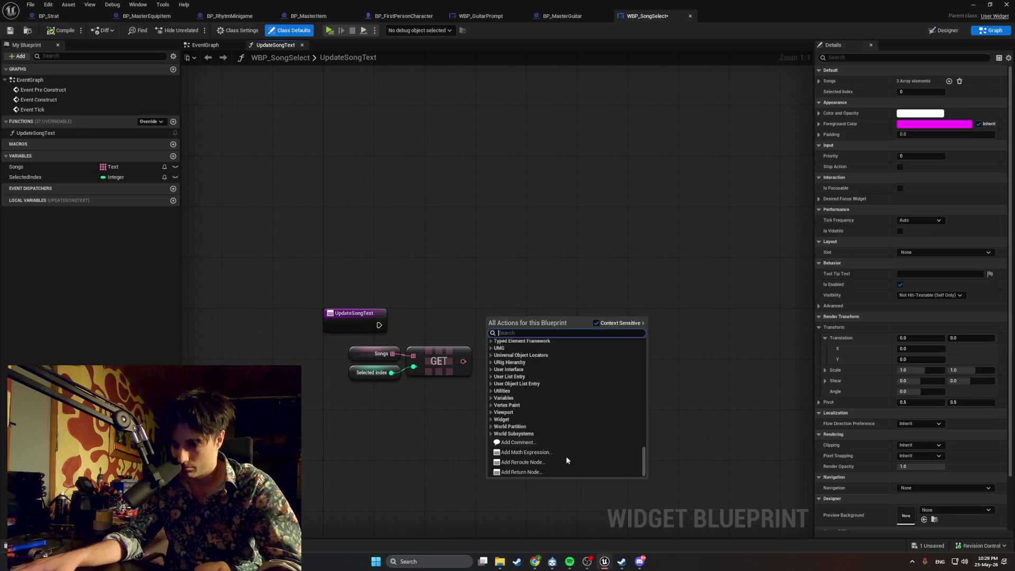
key("Escape")
Step: Show the Songs and SelectedIndex variables, screenshot the UpdateSongText nodes, and drag from GET's output
left_click(7, 156)
left_click(6, 156)
double_click(6, 156)
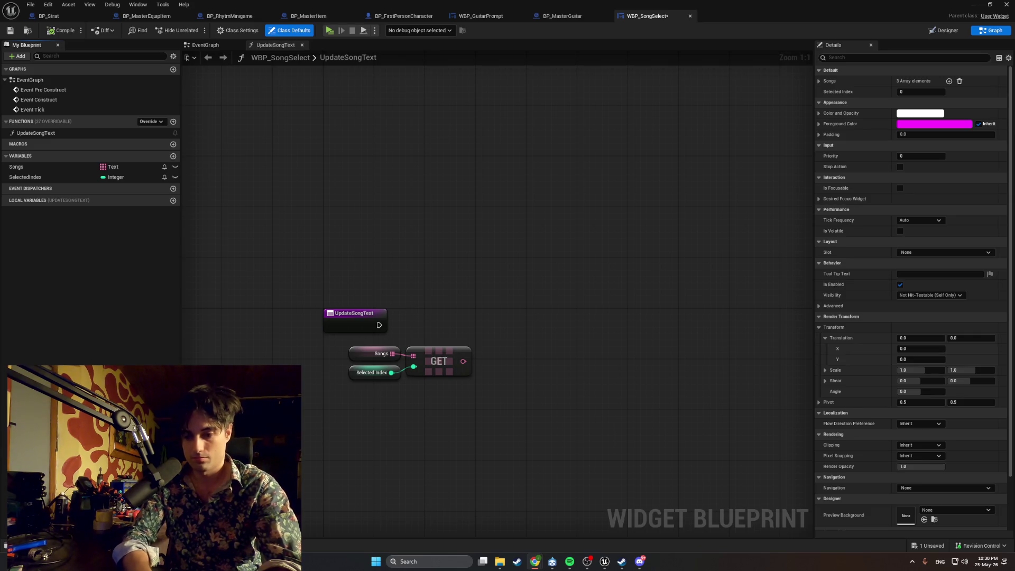
key("super+shift+s")
left_click_drag(491, 416, 323, 306)
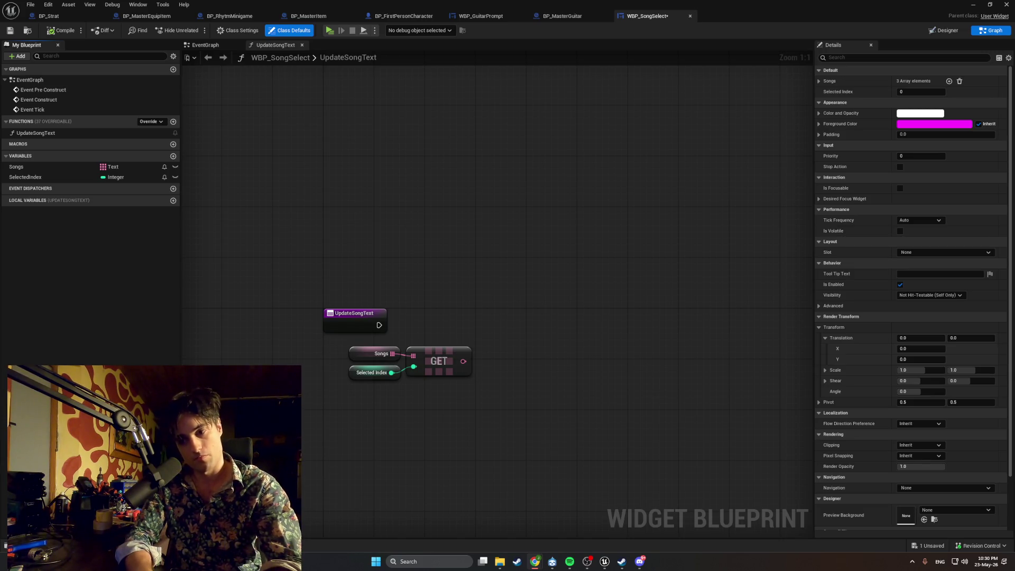
left_click_drag(464, 361, 510, 344)
Step: Cancel the dangling wire from the GET node and return to the widget's Designer layout
type("t")
key("BackSpace")
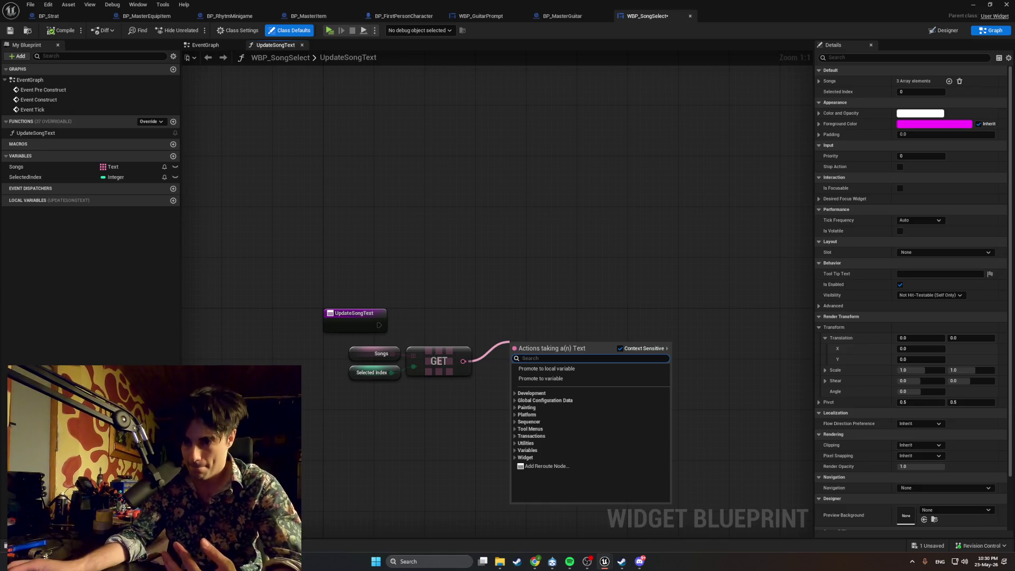
key("Escape")
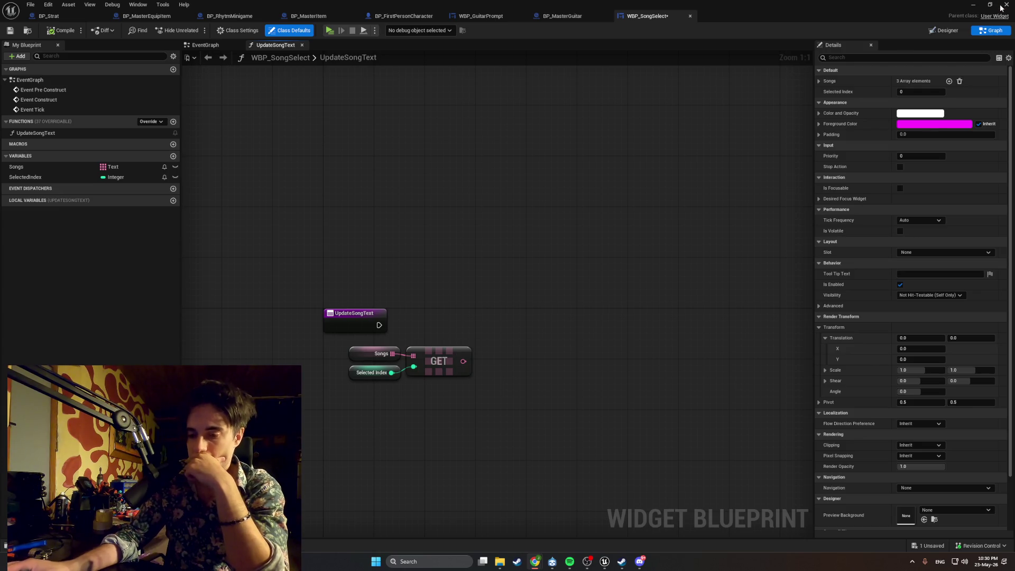
key("ctrl+shift+d")
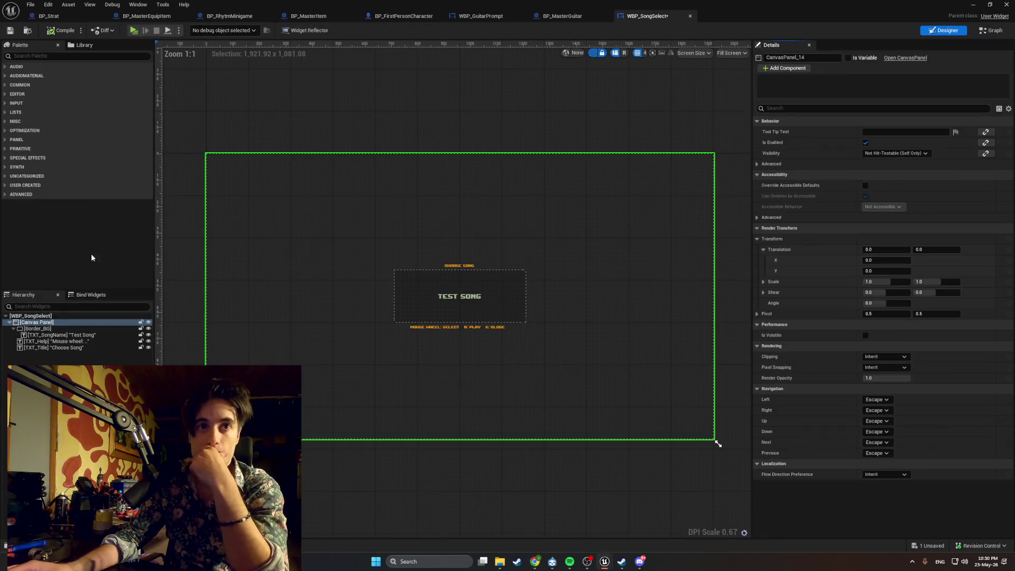
Step: Mark the TXT_SongName text block as a variable and go back to the UpdateSongText graph
left_click(87, 336)
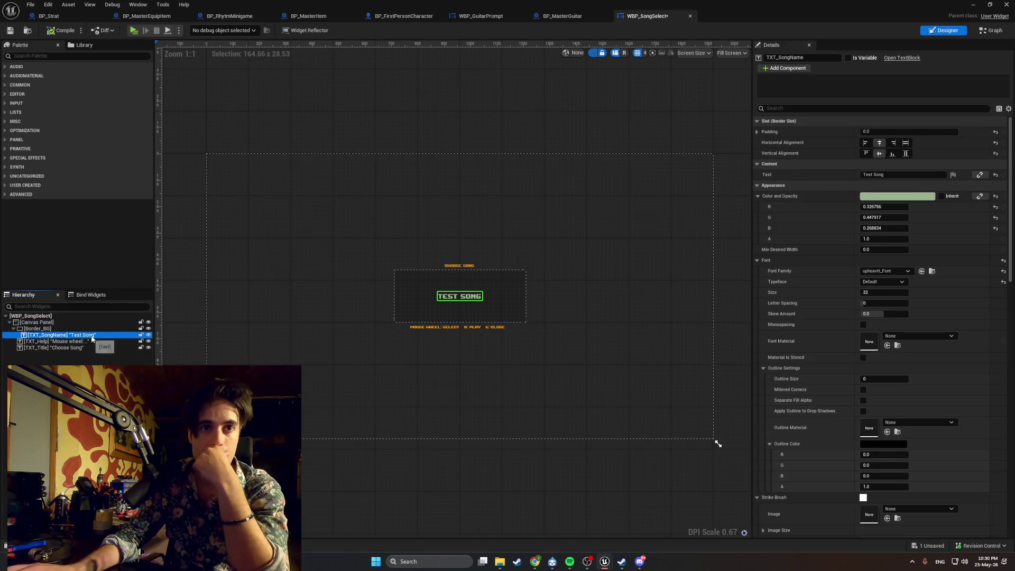
left_click(849, 57)
key("ctrl+shift+g")
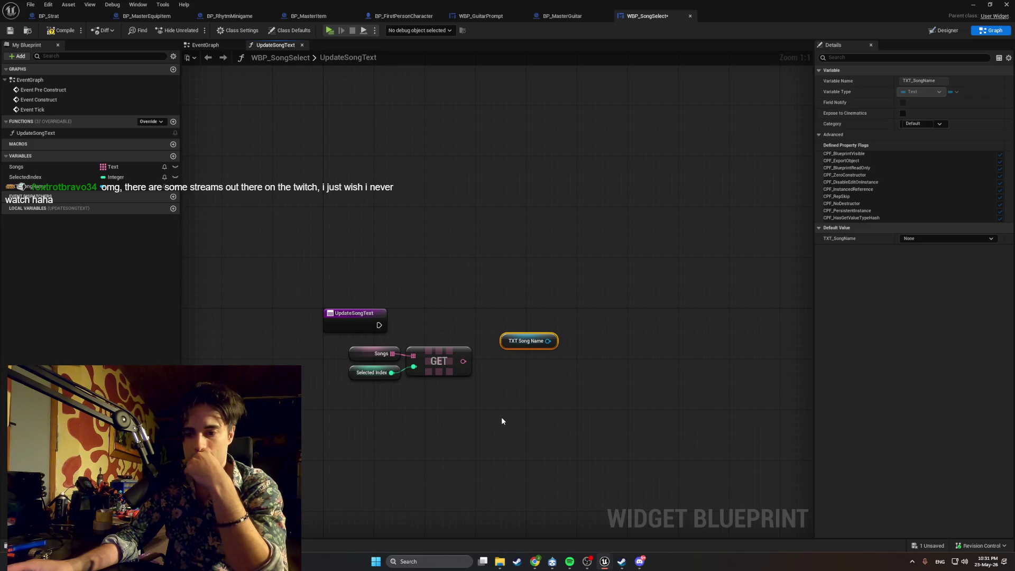
Step: Add a SetText (Text) node on TXT Song Name, feeding the GET node's song into In Text
left_click_drag(380, 325, 558, 327)
type("s")
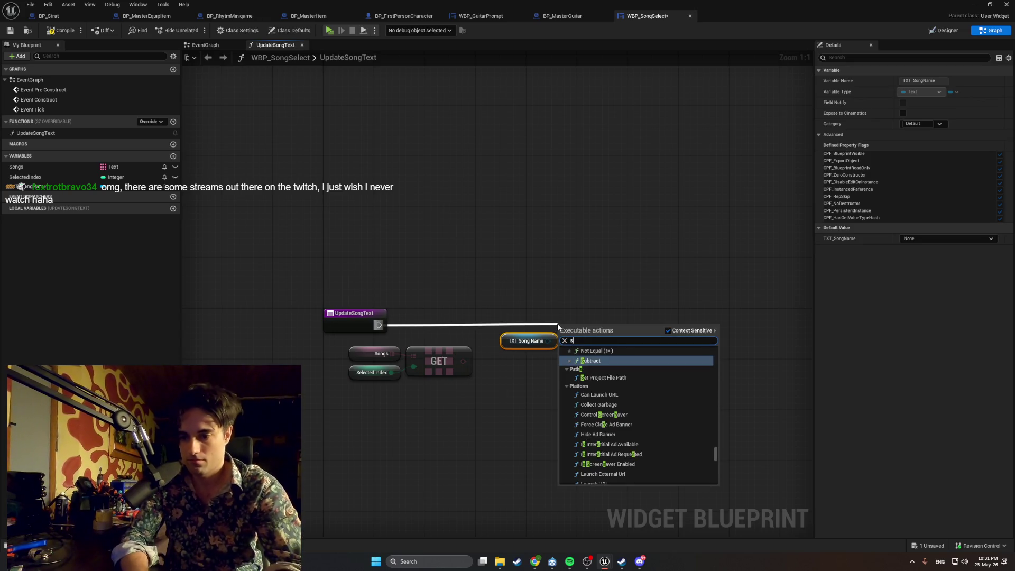
left_click(551, 343)
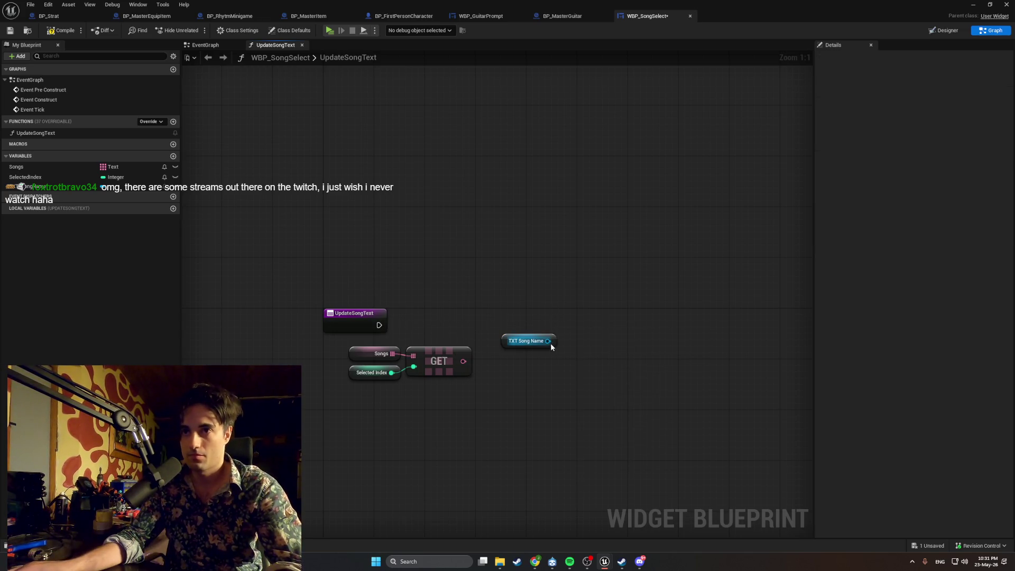
left_click_drag(549, 341, 604, 338)
type("set text")
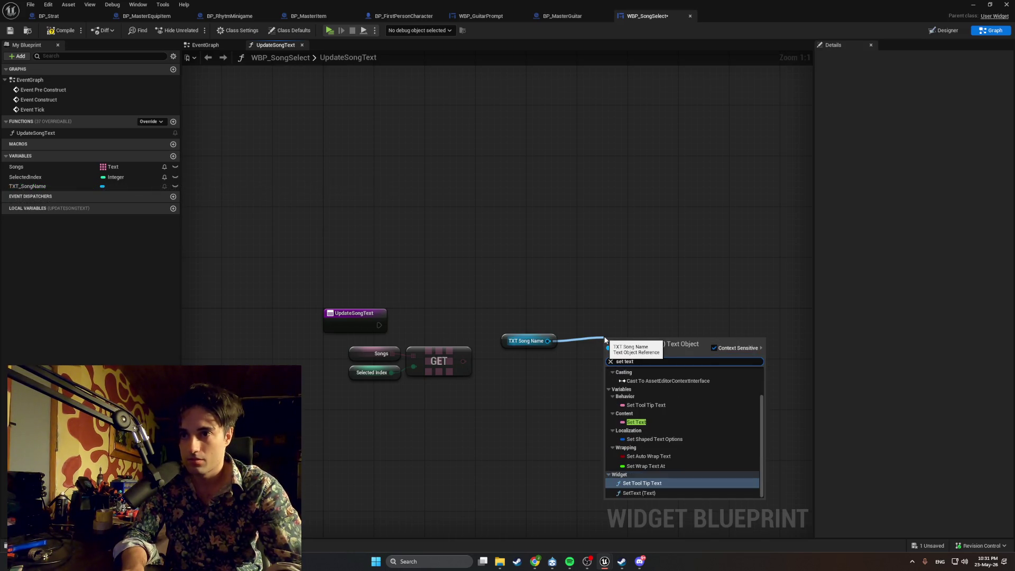
key("Down")
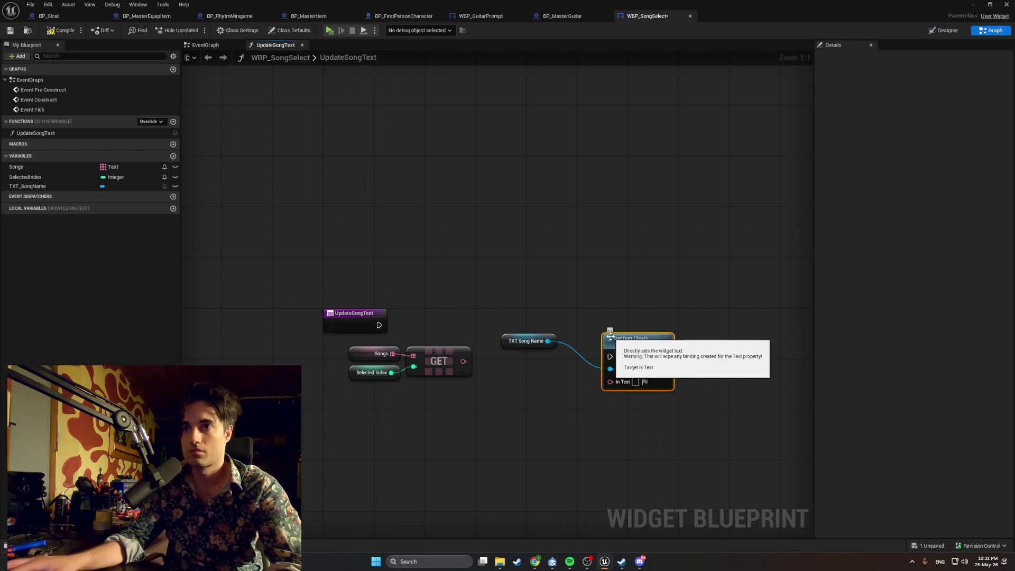
key("Return")
left_click_drag(463, 361, 592, 356)
Step: Wire UpdateSongText's execution into SetText and tidy the layout of the function's nodes
mouse_move(379, 325)
left_mouse_down()
mouse_move(591, 330)
mouse_move(556, 315)
left_mouse_up()
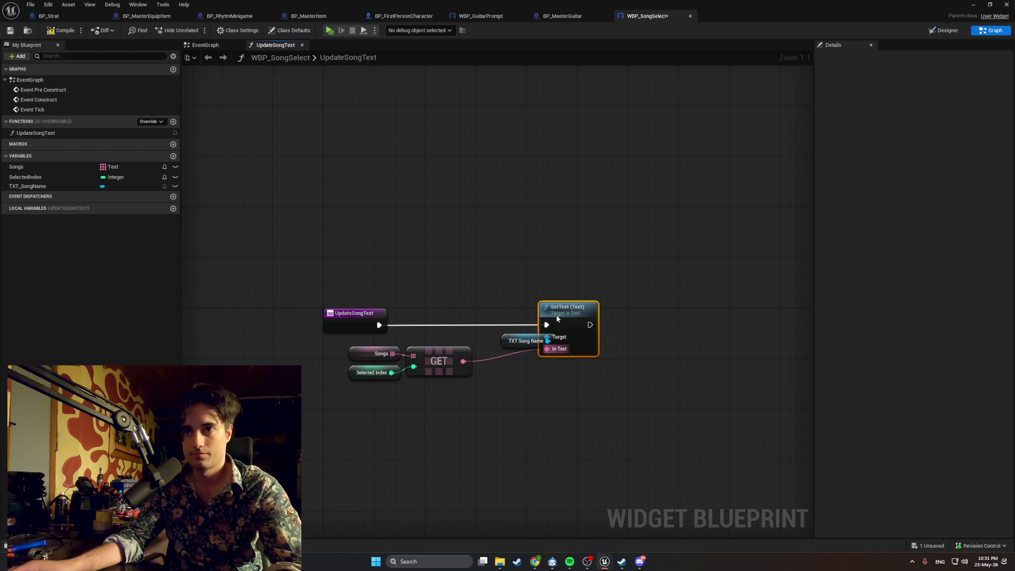
left_click_drag(503, 341, 447, 341)
left_click_drag(478, 418, 346, 343)
left_click_drag(425, 361, 452, 363)
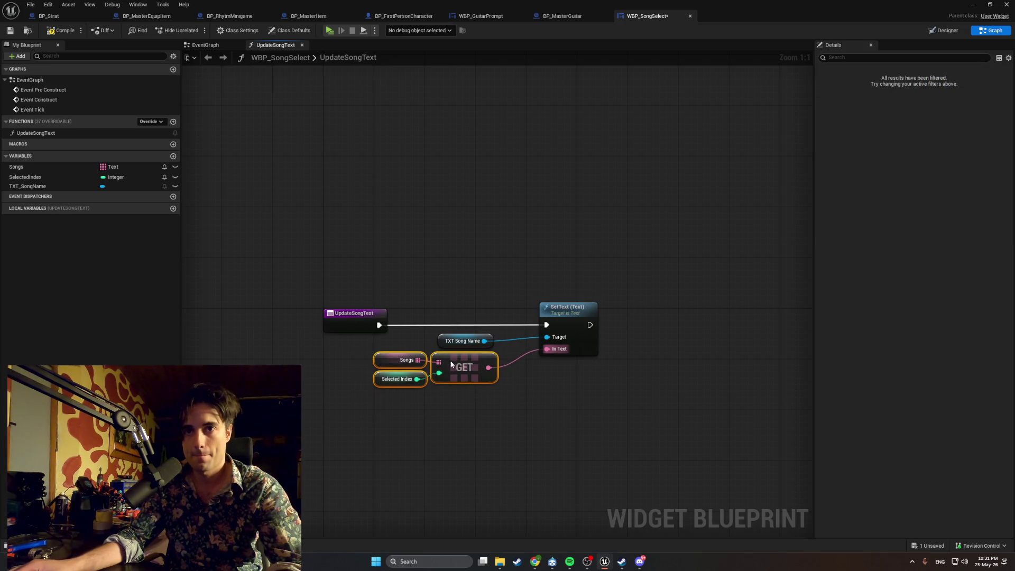
left_click_drag(632, 438, 427, 290)
left_click_drag(569, 314, 438, 315)
left_click(396, 366)
left_click_drag(314, 346, 337, 352)
mouse_move(387, 410)
left_mouse_down()
mouse_move(298, 340)
mouse_move(264, 357)
left_mouse_up()
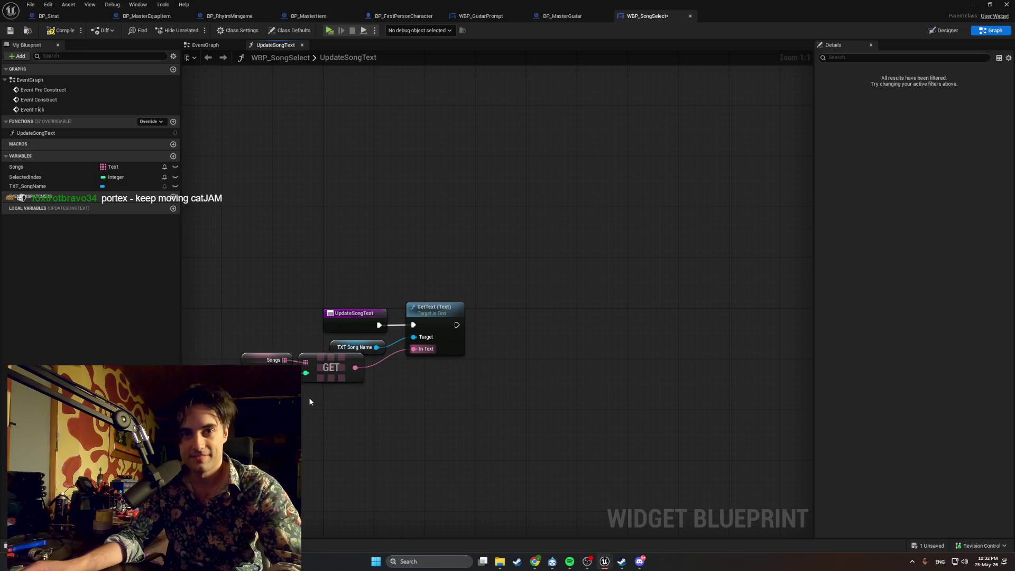
left_click_drag(305, 358, 332, 363)
left_click_drag(367, 315, 373, 316)
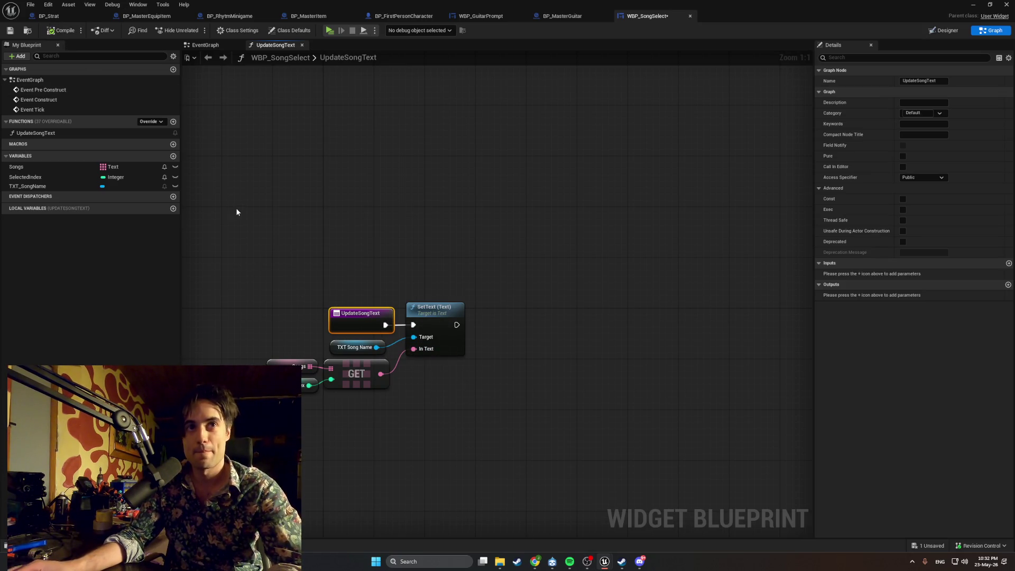
left_click_drag(405, 322, 414, 325)
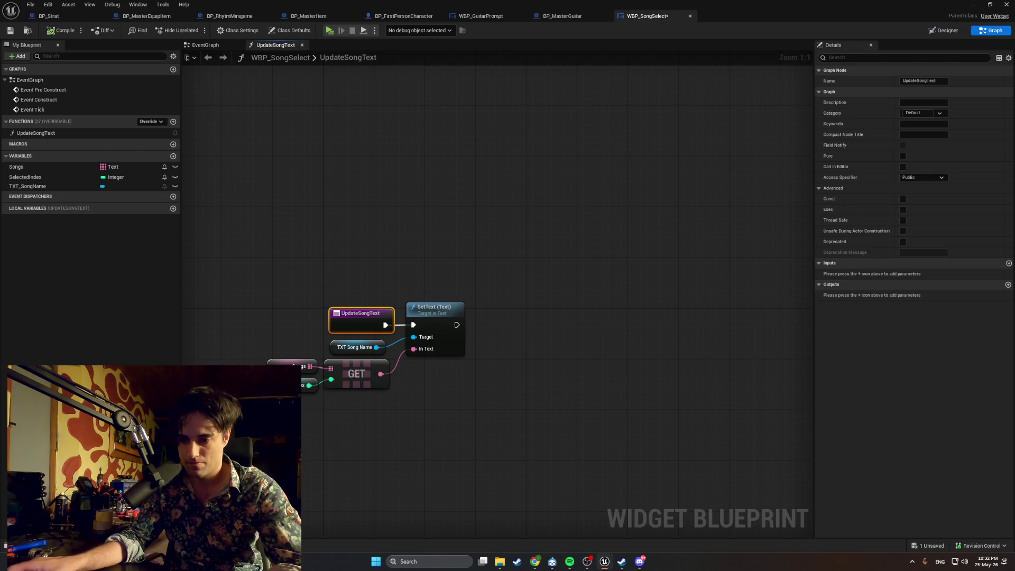
mouse_move(529, 430)
left_mouse_down()
mouse_move(113, 197)
mouse_move(3, 148)
mouse_move(246, 333)
left_mouse_up()
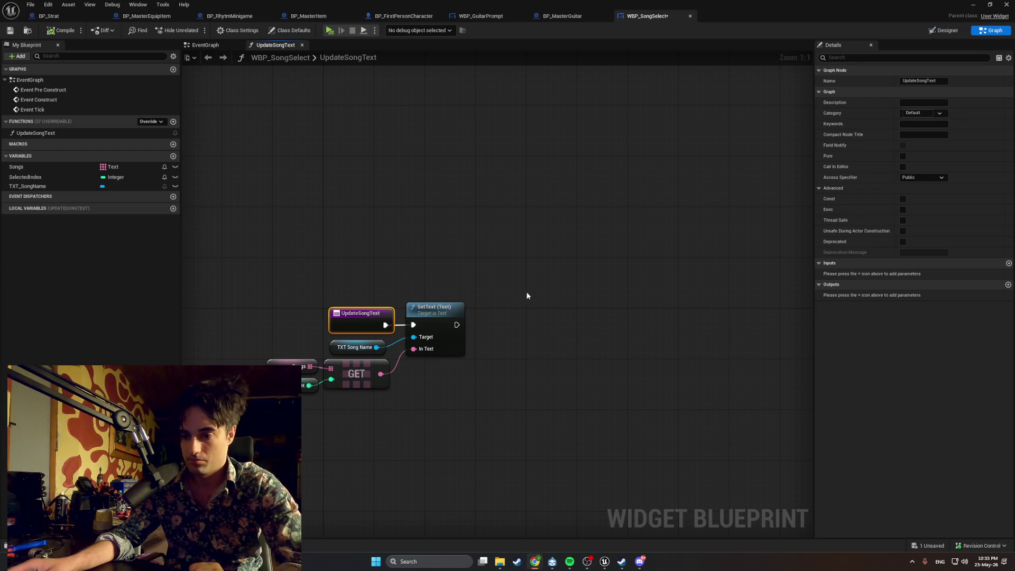
double_click(355, 57)
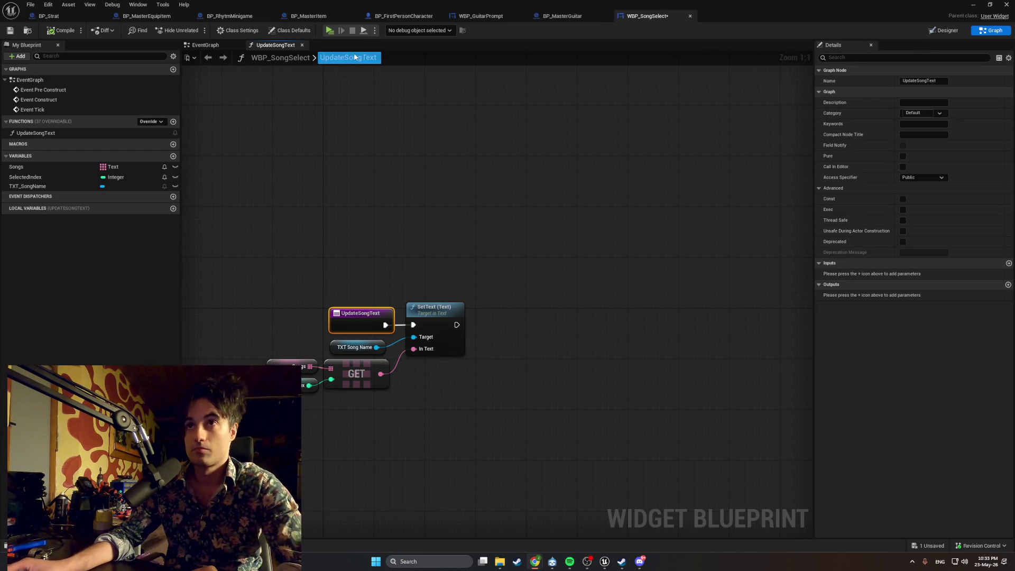
Step: Add an Event Construct node to the widget's EventGraph and move it lower on the canvas
left_click(227, 45)
left_click_drag(413, 281, 396, 261)
right_click(434, 345)
type("Event Contr")
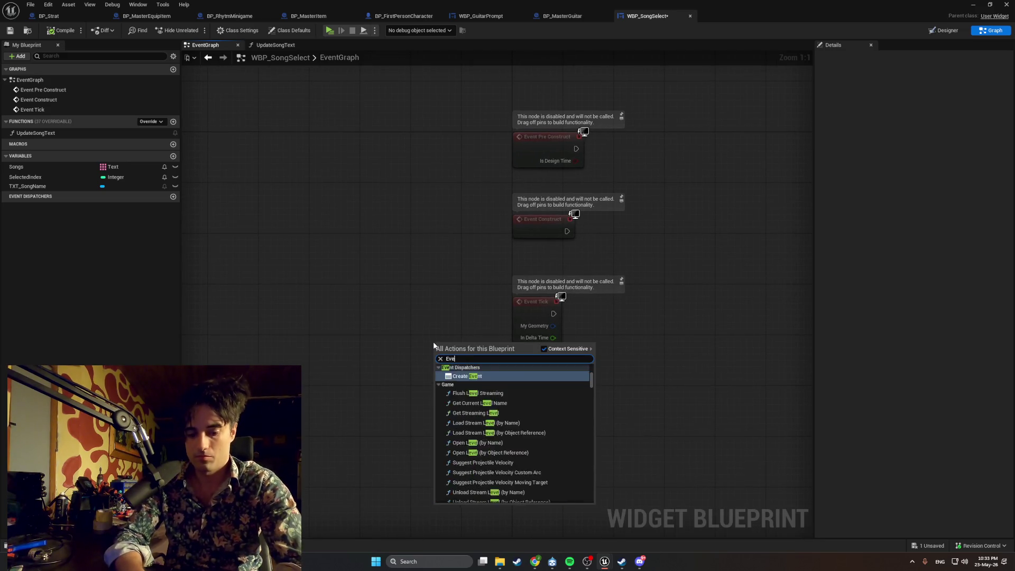
key("BackSpace")
key("BackSpace")
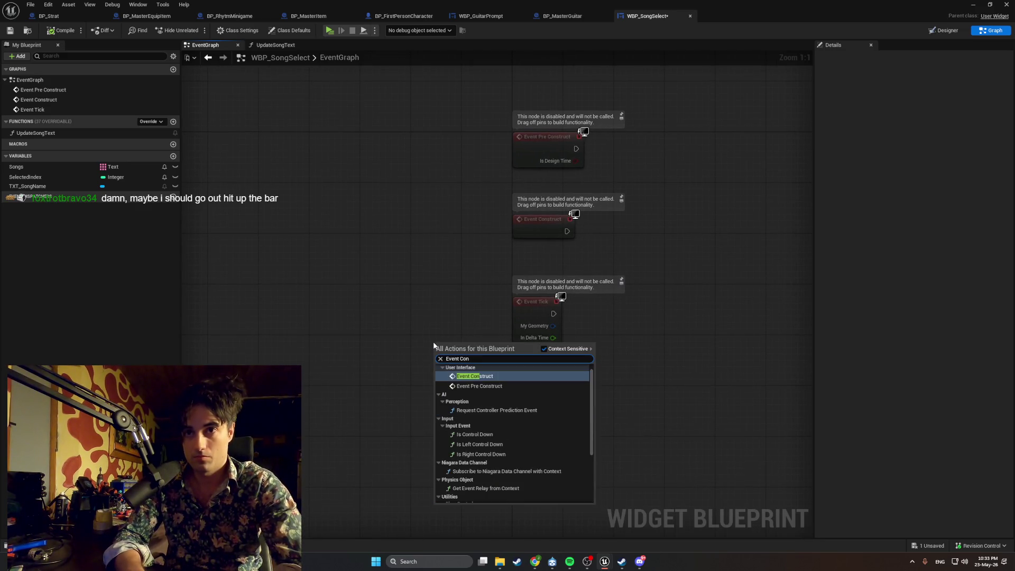
key("Return")
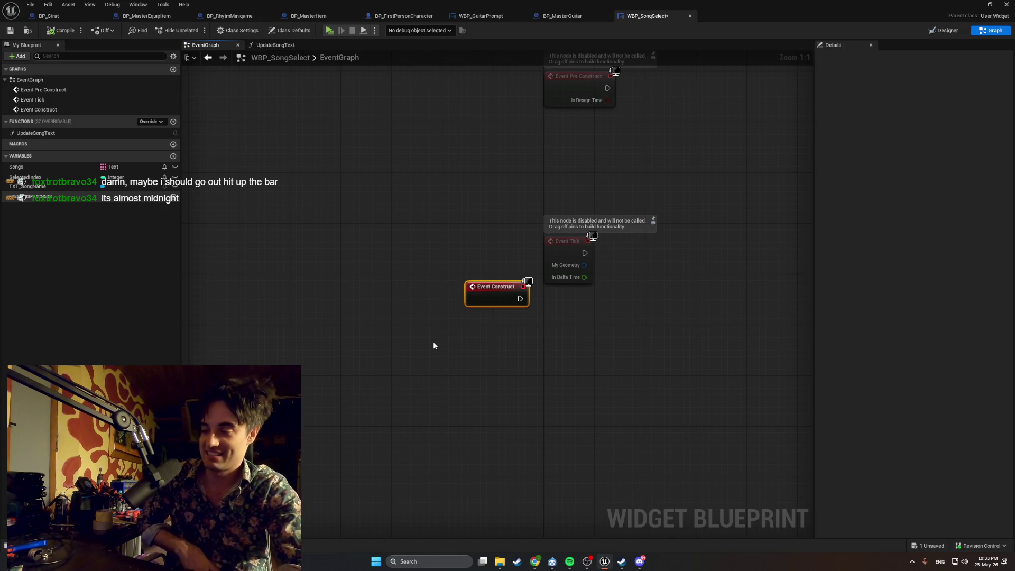
left_click_drag(475, 293, 470, 336)
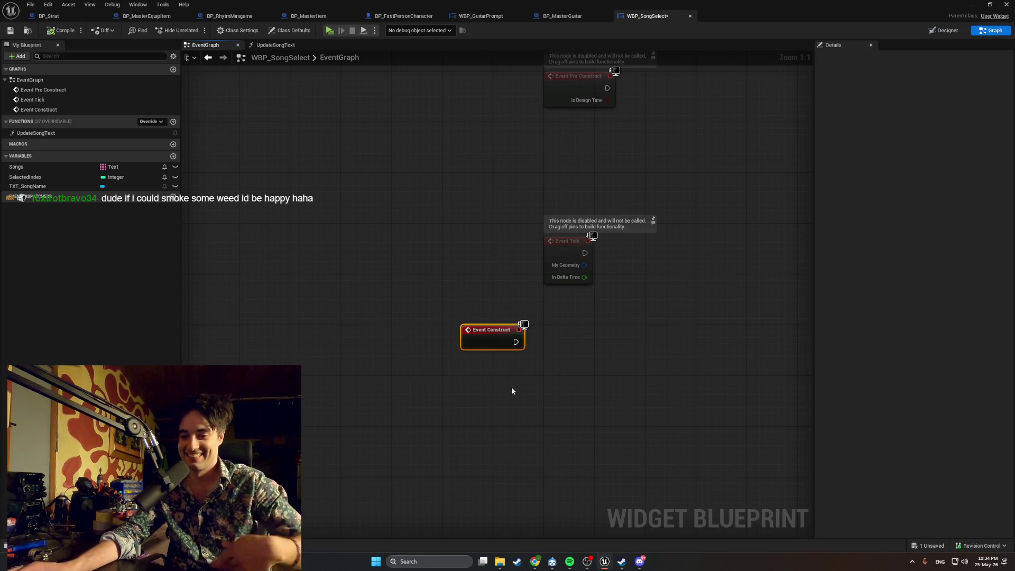
Step: Add an Update Song Text call off Event Construct, place it nearby, and compile the blueprint
left_click_drag(521, 344, 576, 337)
type("update")
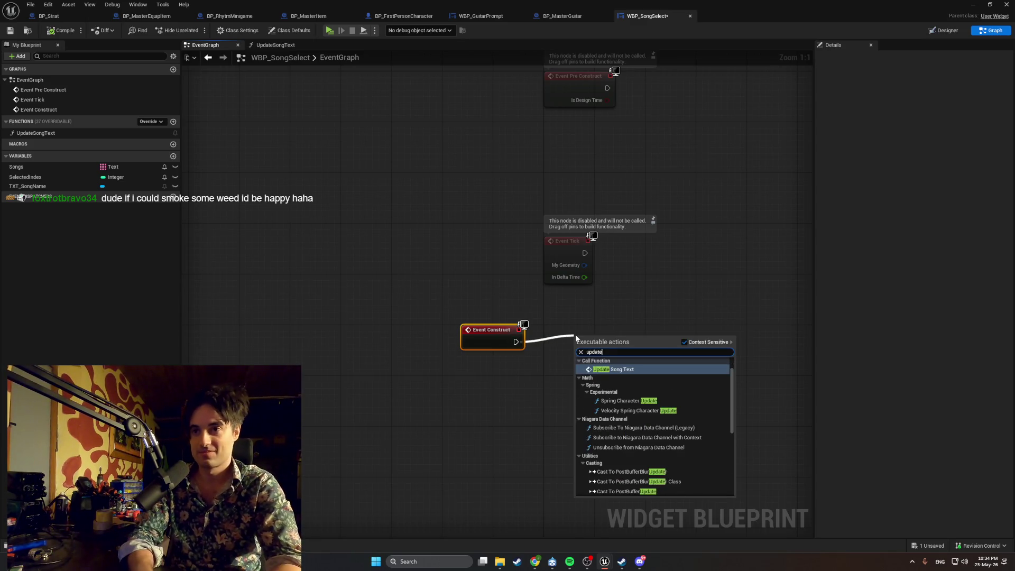
key("Return")
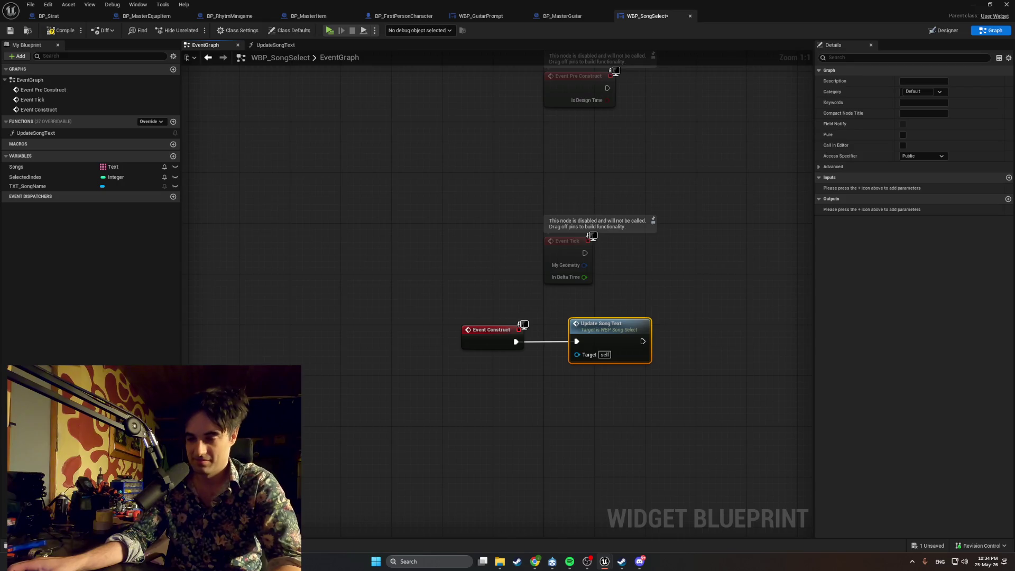
left_click_drag(601, 336, 576, 338)
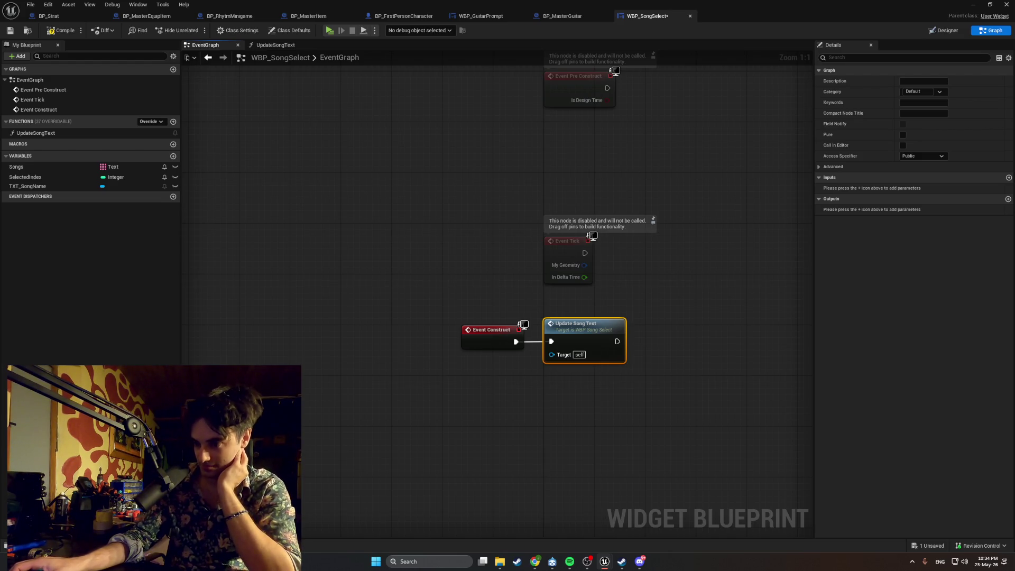
left_click(61, 33)
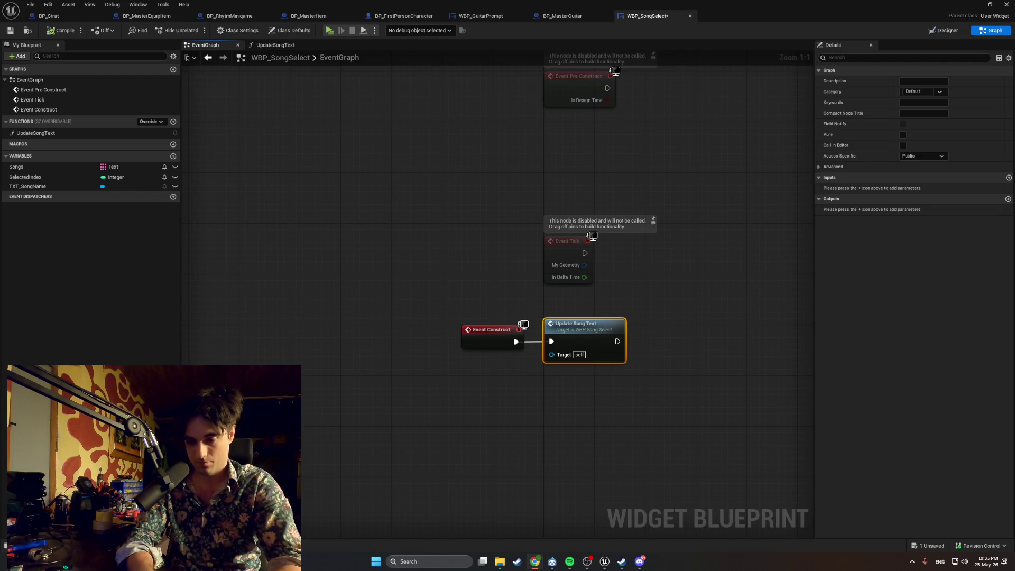
Step: Switch to the Designer, zoom in on the canvas, and screenshot the song-select layout
left_click(945, 31)
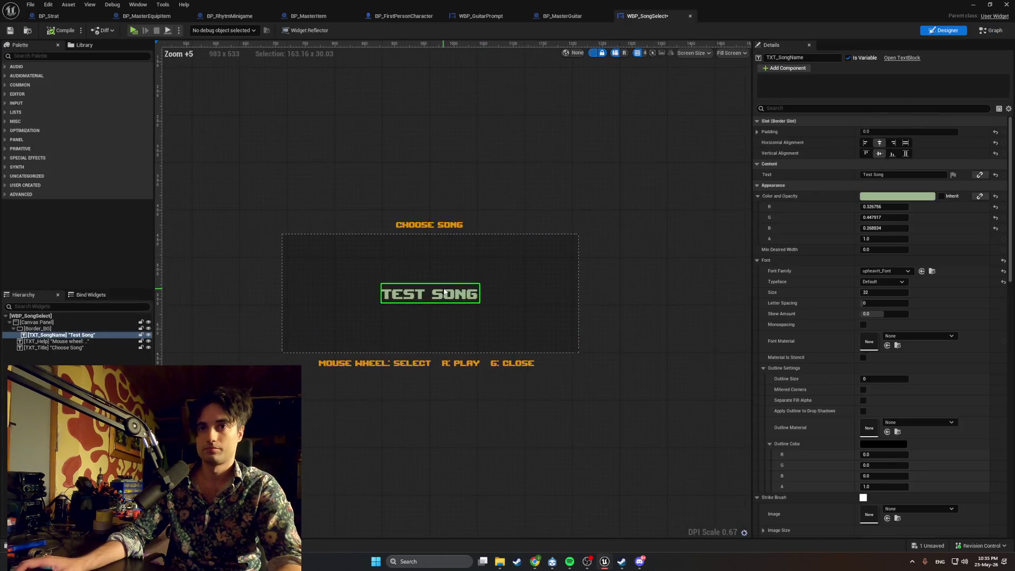
scroll(444, 292, "up", 2)
key("super+shift+s")
mouse_move(646, 395)
left_mouse_down()
mouse_move(285, 193)
mouse_move(190, 186)
left_mouse_up()
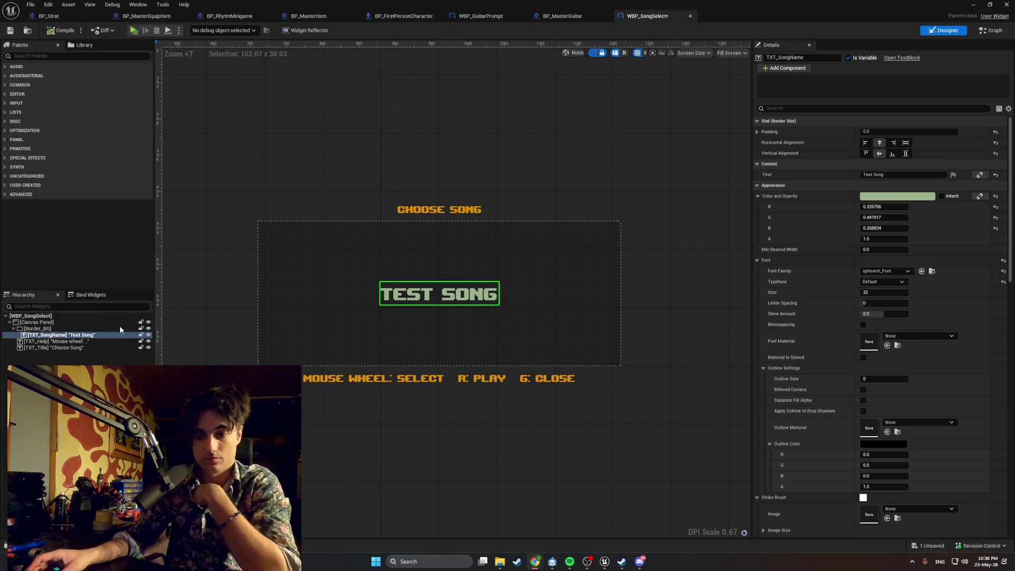
Step: Find Vertical Box in the Palette by searching 'vertical' and place it on the canvas
left_click(31, 56)
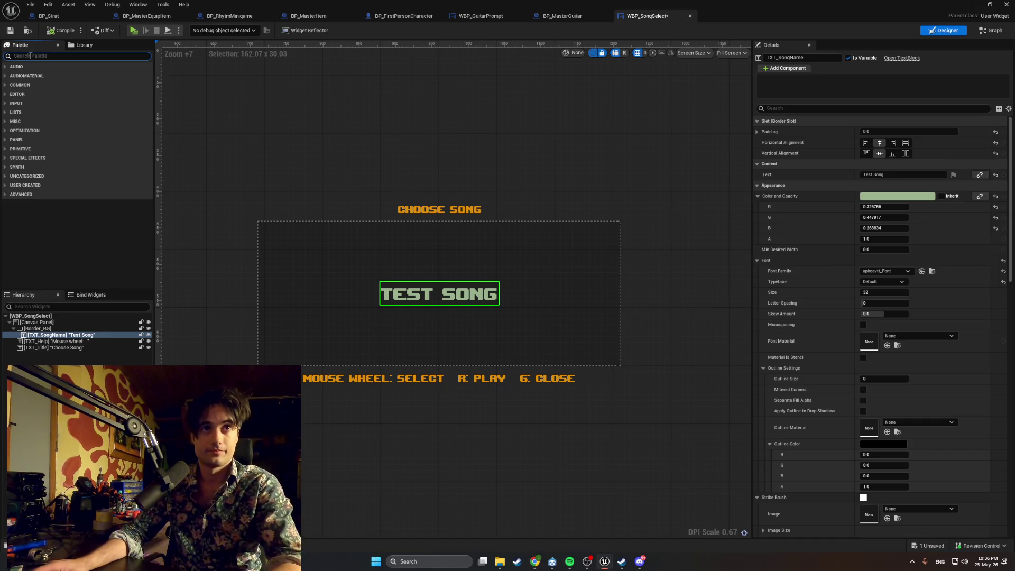
type("vertical")
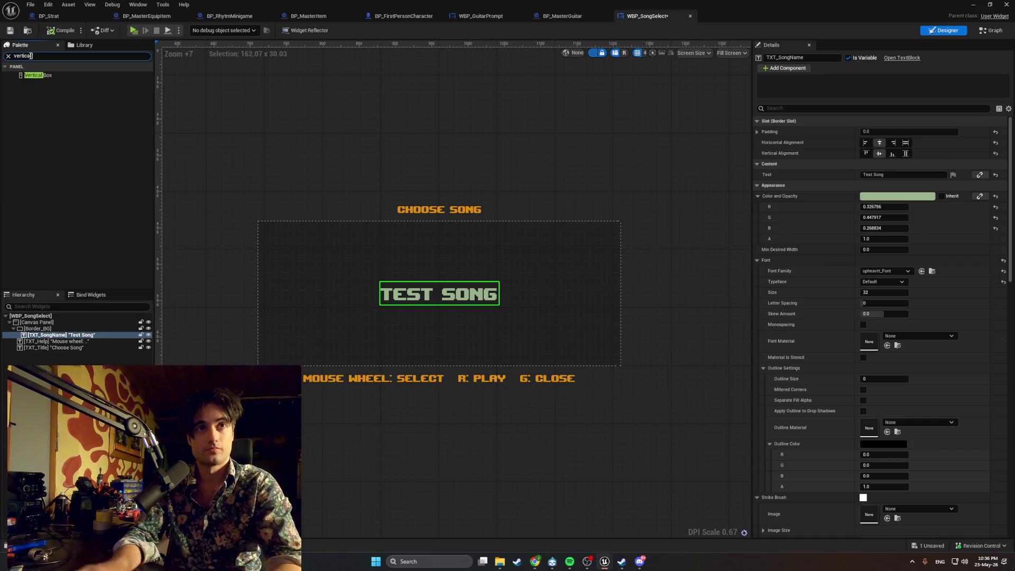
mouse_move(38, 76)
left_mouse_down()
mouse_move(148, 128)
mouse_move(301, 258)
mouse_move(179, 137)
left_mouse_up()
left_click_drag(60, 77, 226, 136)
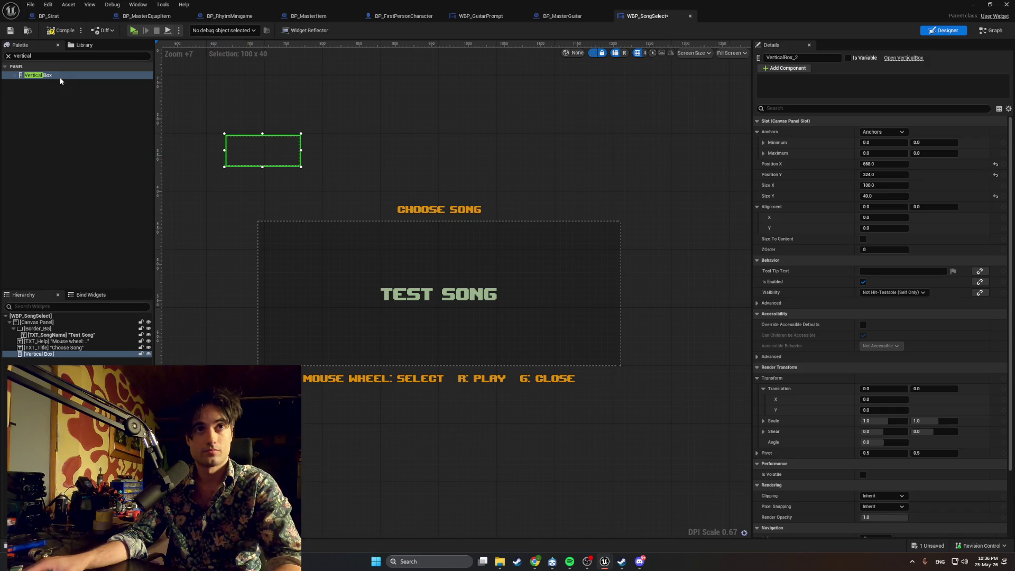
Step: Rename the vertical box VB_SongList and nest Border_BG inside it
double_click(61, 355)
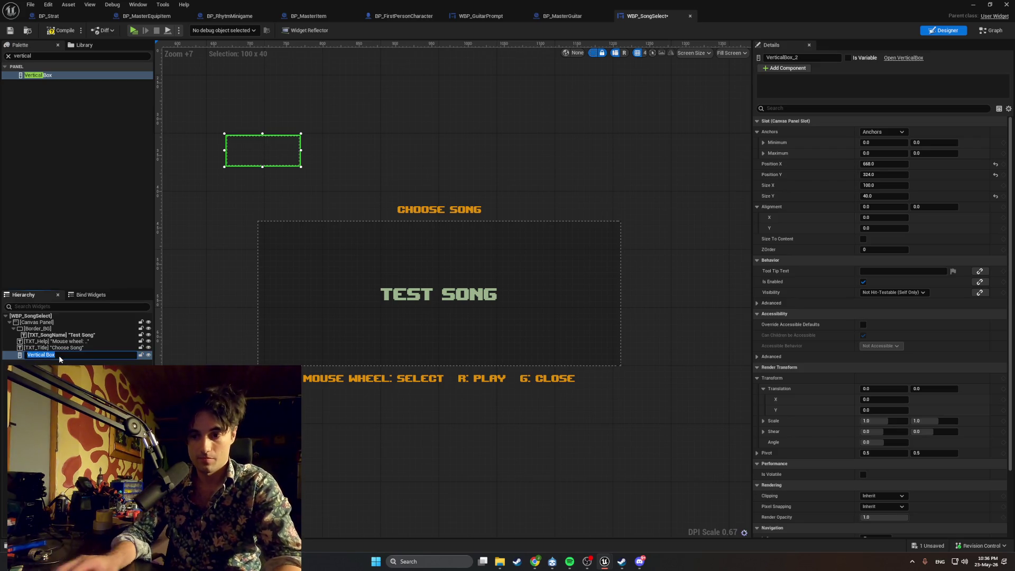
type("VB_")
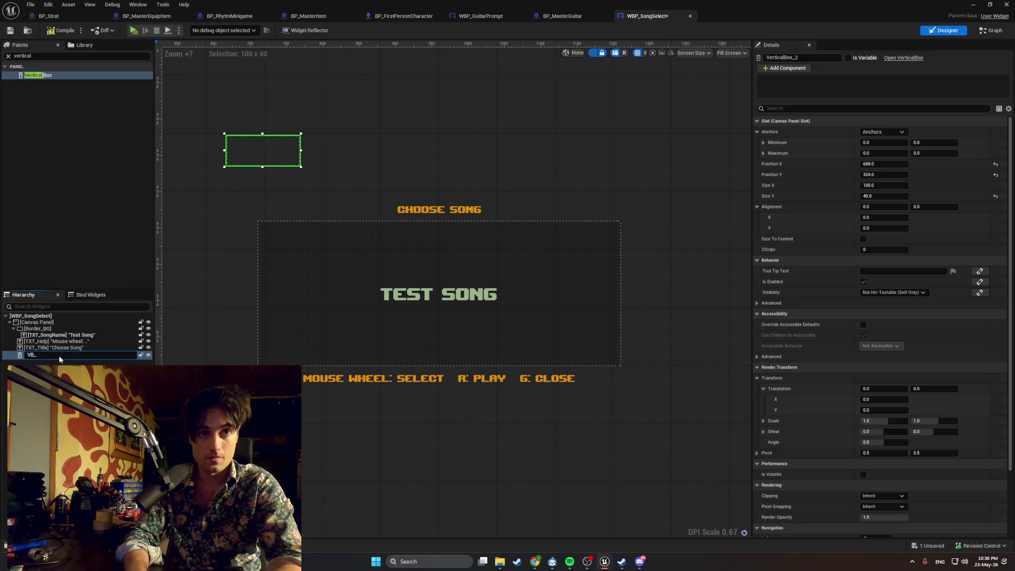
type("SongList")
key("Return")
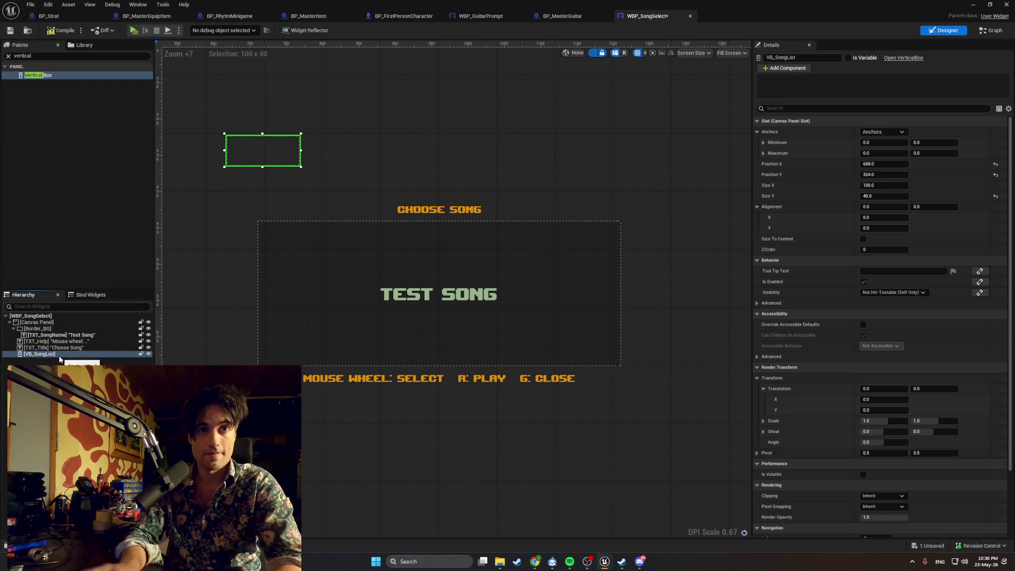
mouse_move(56, 355)
left_mouse_down()
mouse_move(38, 331)
mouse_move(43, 356)
left_mouse_up()
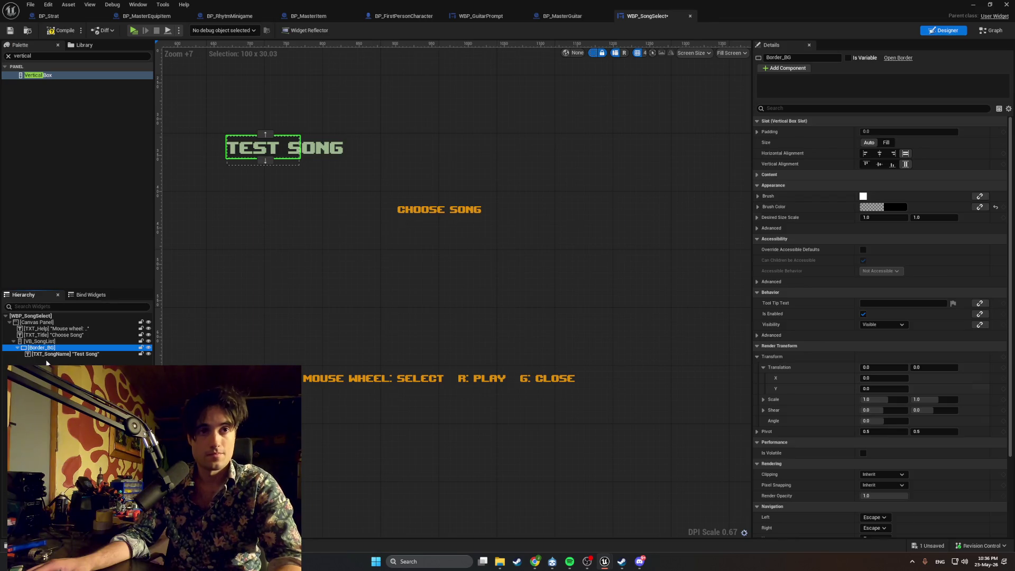
Step: Undo the Border_BG nesting, move VB_SongList to the panel centre (912, 524), then nest it in Border_BG
key("ctrl+z")
mouse_move(52, 353)
left_mouse_down()
mouse_move(51, 334)
mouse_move(56, 349)
left_mouse_up()
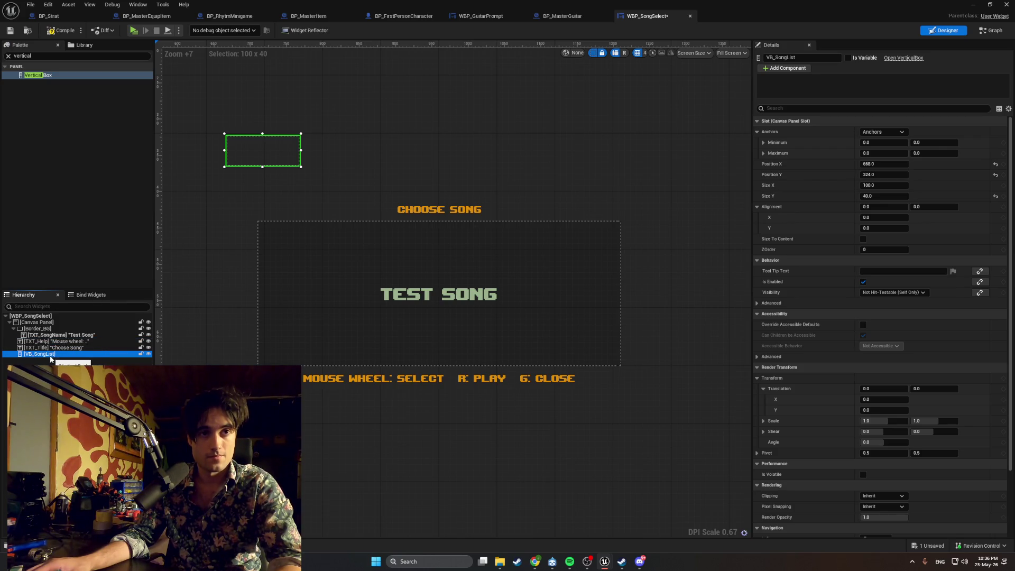
mouse_move(246, 149)
left_mouse_down()
mouse_move(373, 270)
mouse_move(380, 309)
mouse_move(420, 309)
left_mouse_up()
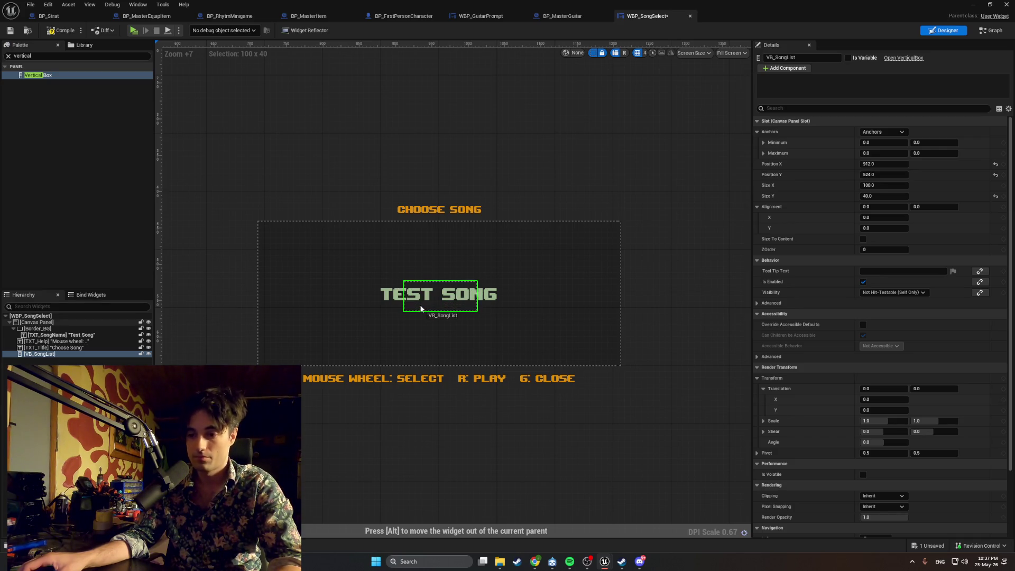
left_click_drag(421, 308, 422, 308)
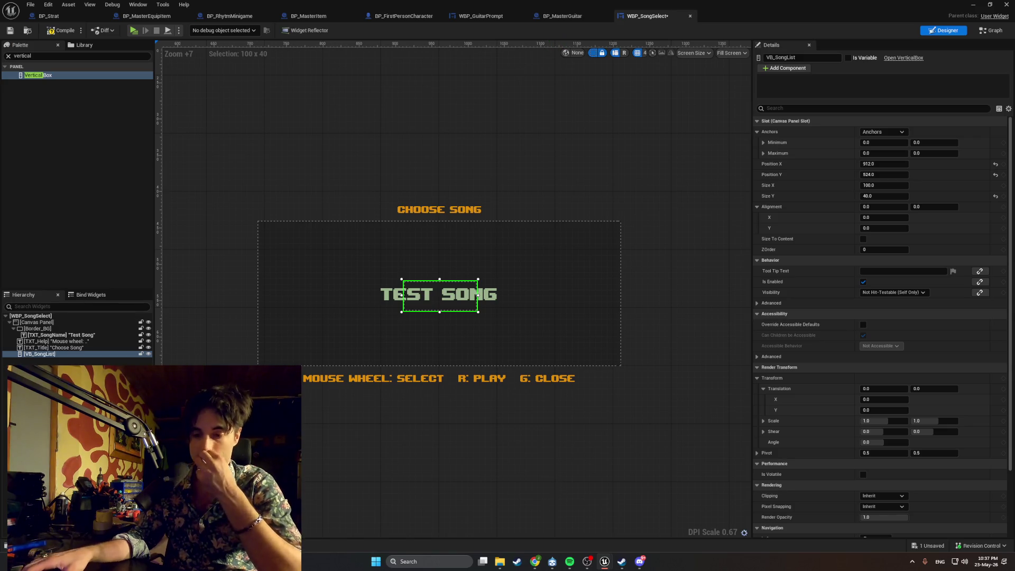
left_click(535, 562)
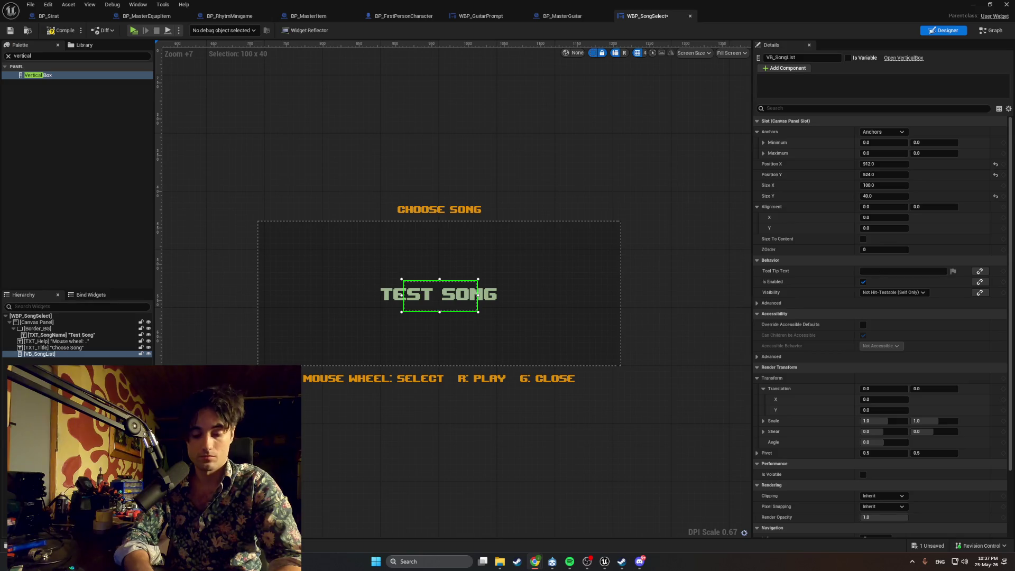
left_click_drag(32, 354, 30, 331)
Step: Screenshot the widget hierarchy, then drag VB_SongList to nest it under Border_BG
key("super+shift+s")
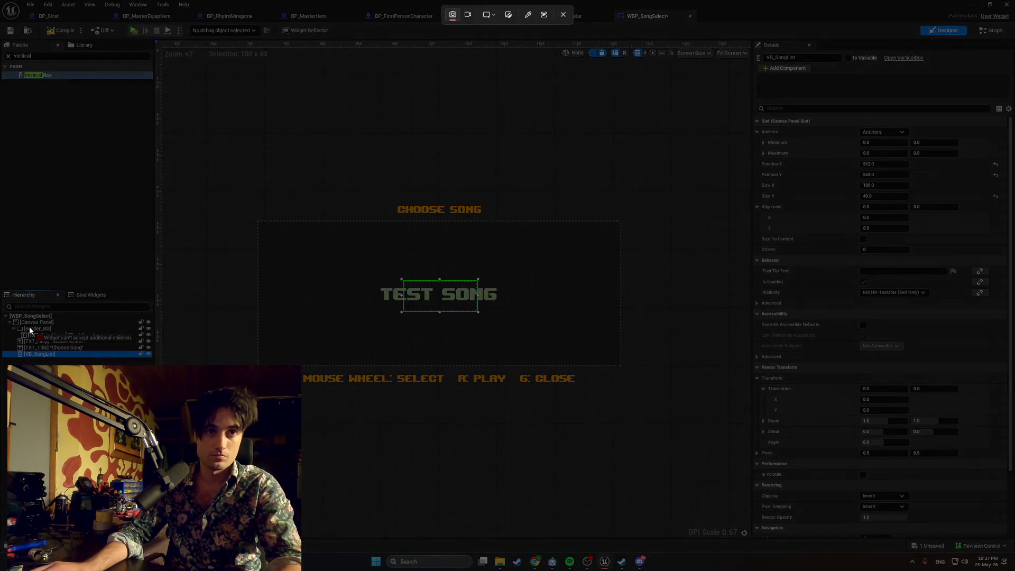
left_click_drag(155, 360, 1, 311)
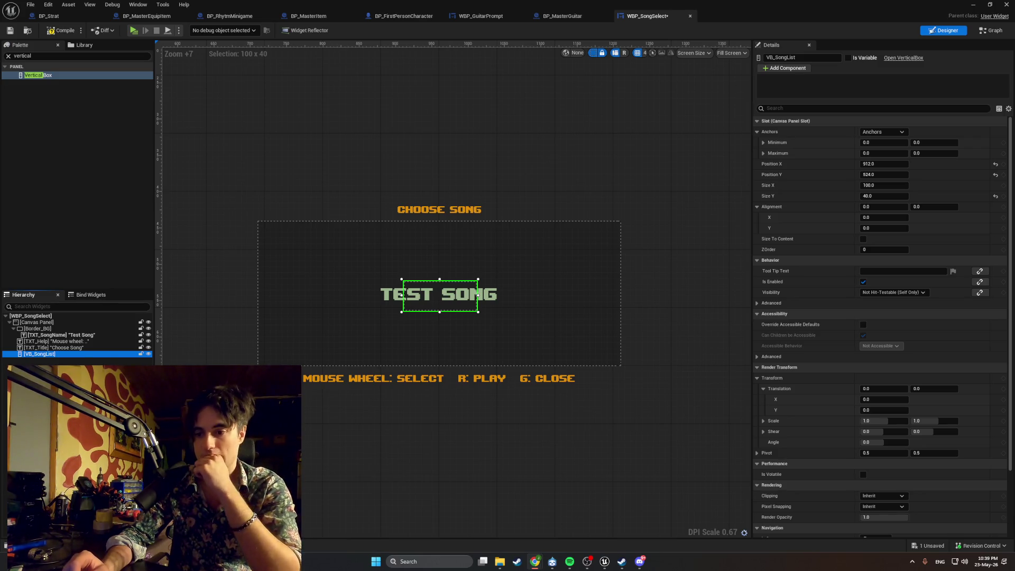
mouse_move(106, 354)
left_mouse_down()
mouse_move(132, 334)
mouse_move(83, 339)
left_mouse_up()
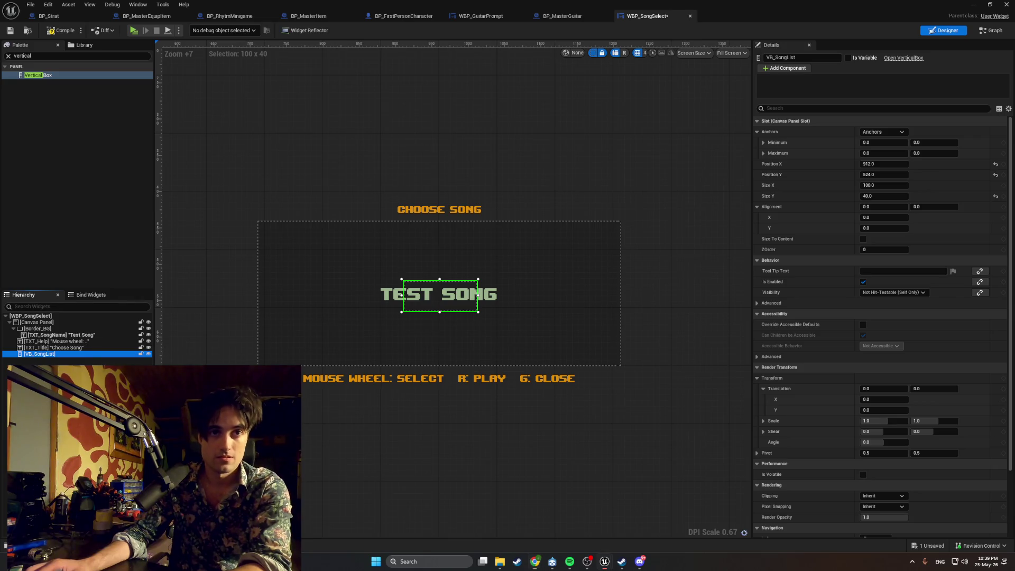
Step: Delete the TXT_SongName 'Test Song' text and nest VB_SongList inside Border_BG
left_click(88, 336)
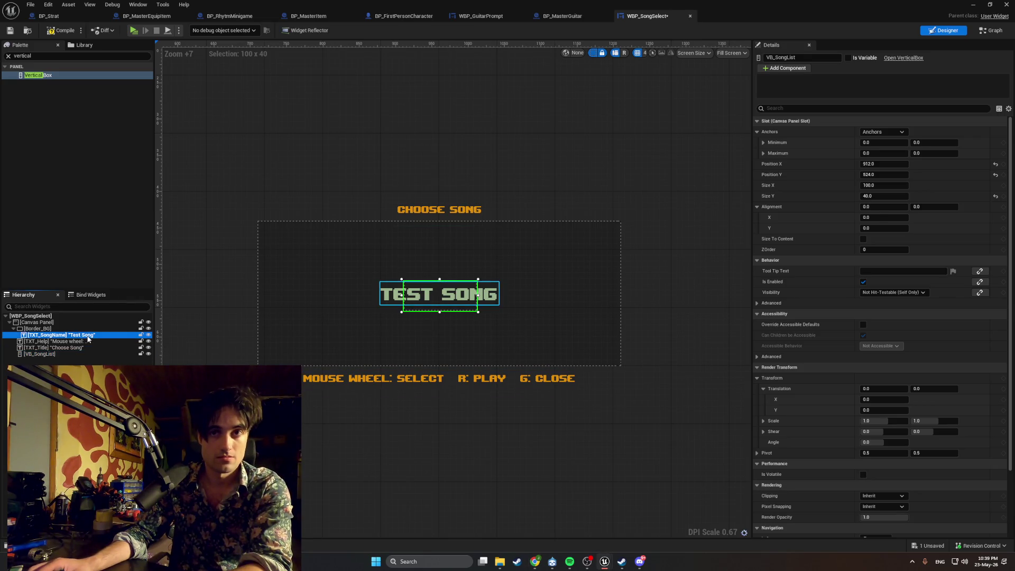
key("Delete")
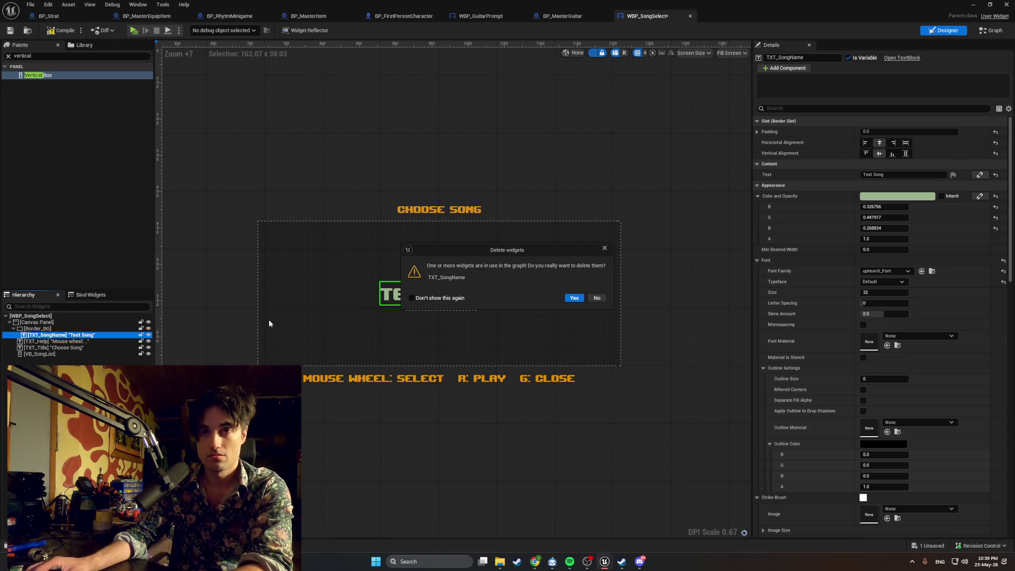
left_click(567, 298)
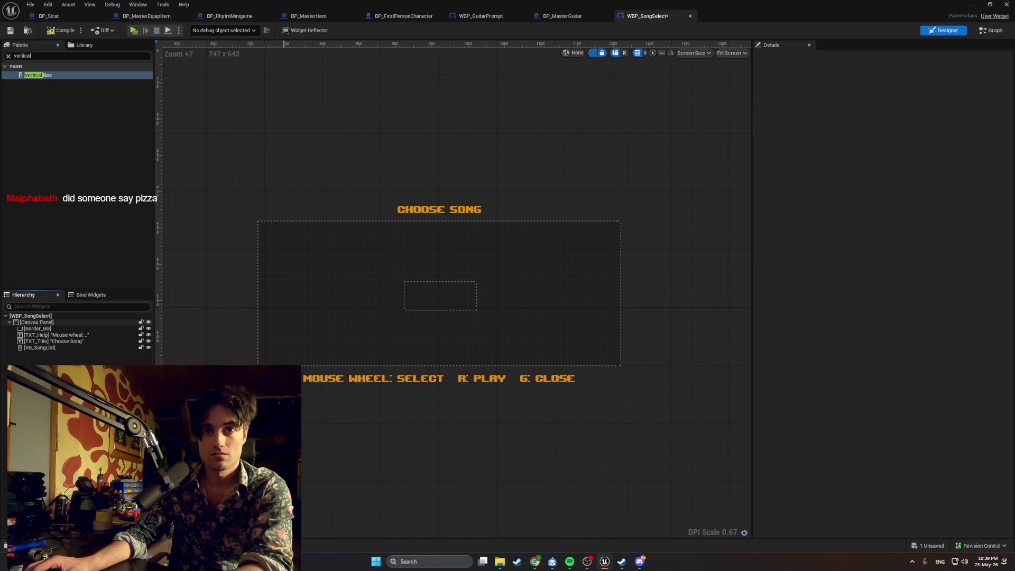
left_click_drag(49, 348, 54, 331)
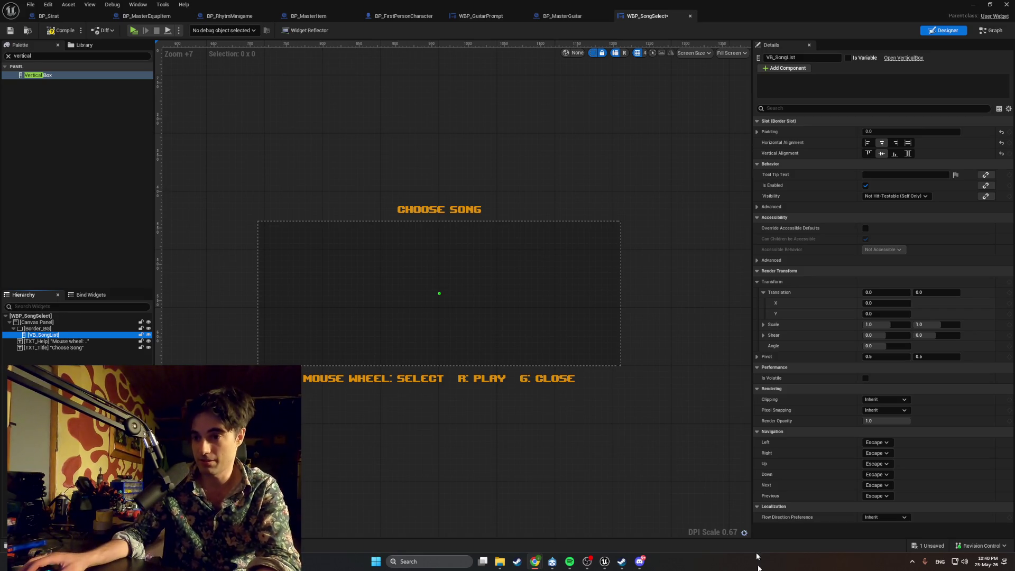
Step: Switch to Chrome, maximize it, and show image results for 'steak in tempura'
key("alt+Tab")
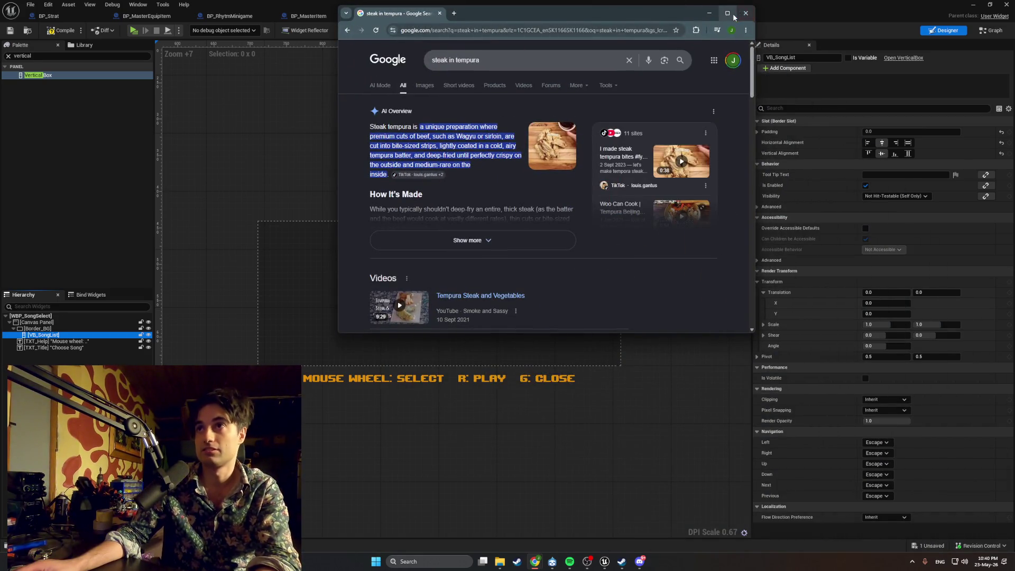
left_click(727, 13)
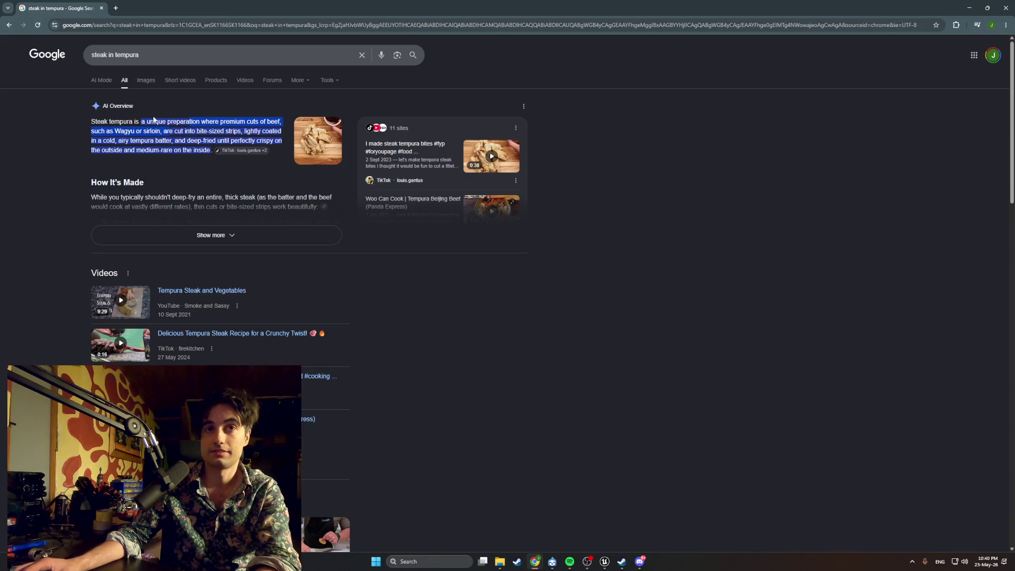
left_click(141, 82)
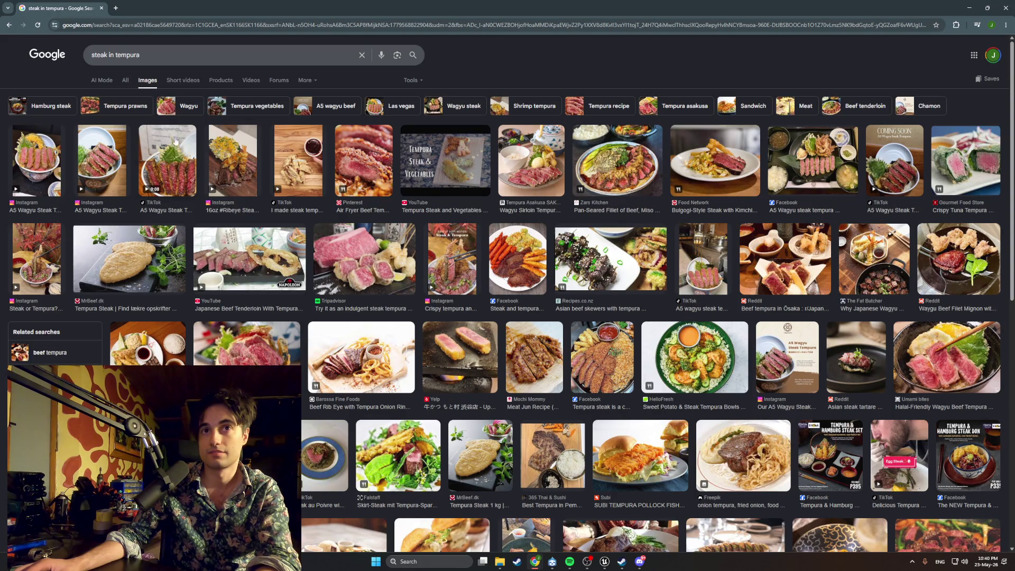
Step: Preview the A5 Wagyu Steak Tempura result beside the image grid
left_click(166, 153)
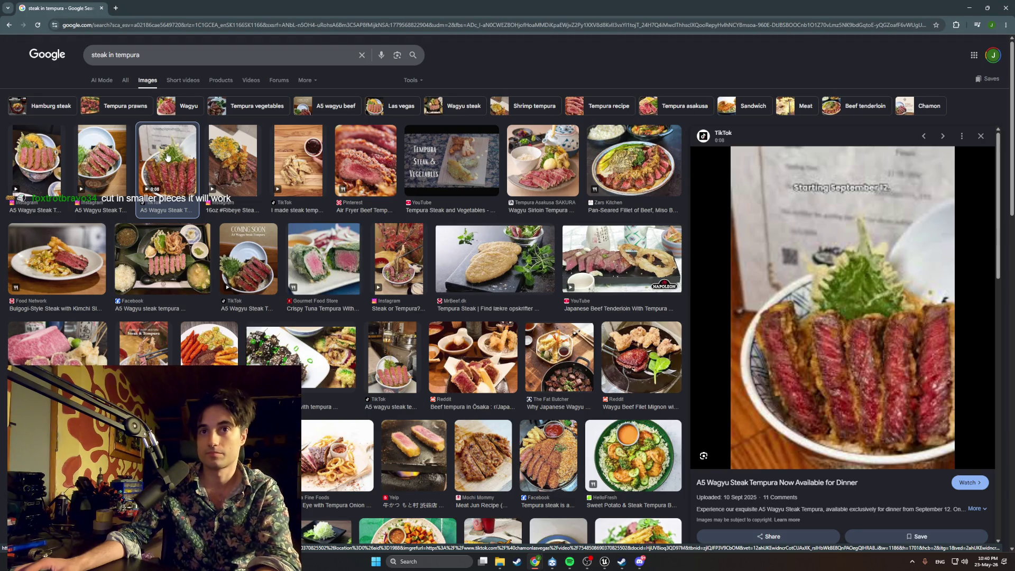
left_click(52, 175)
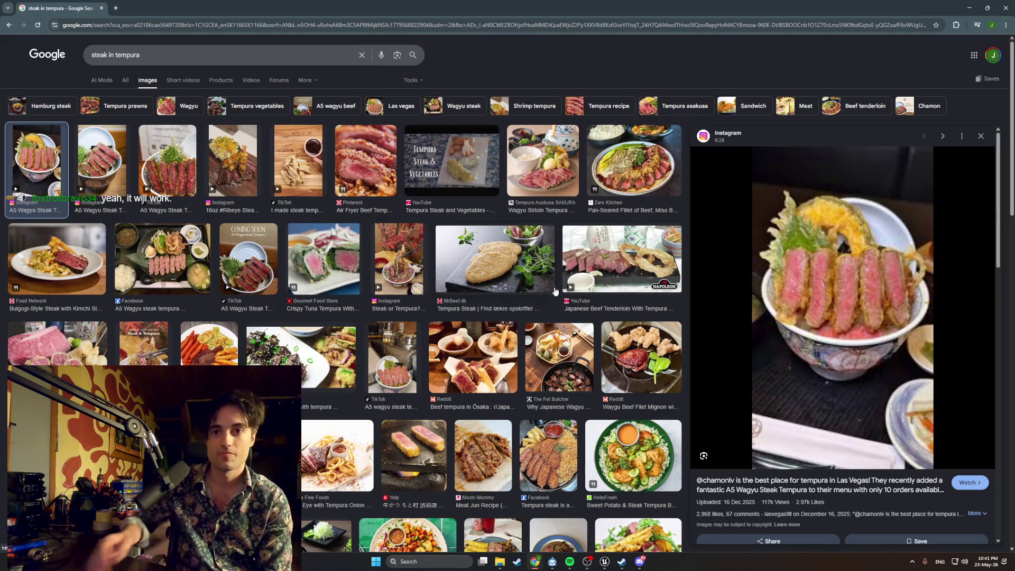
Step: Browse down the steak tempura image results, then start a new empty browser tab
scroll(487, 463, "down", 2)
scroll(487, 464, "down", 2)
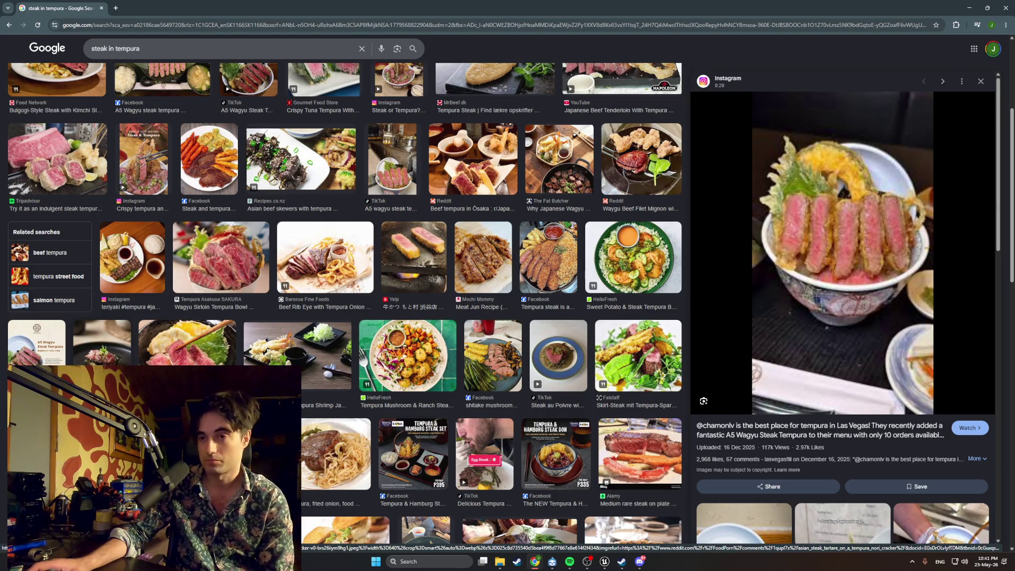
scroll(102, 344, "down", 2)
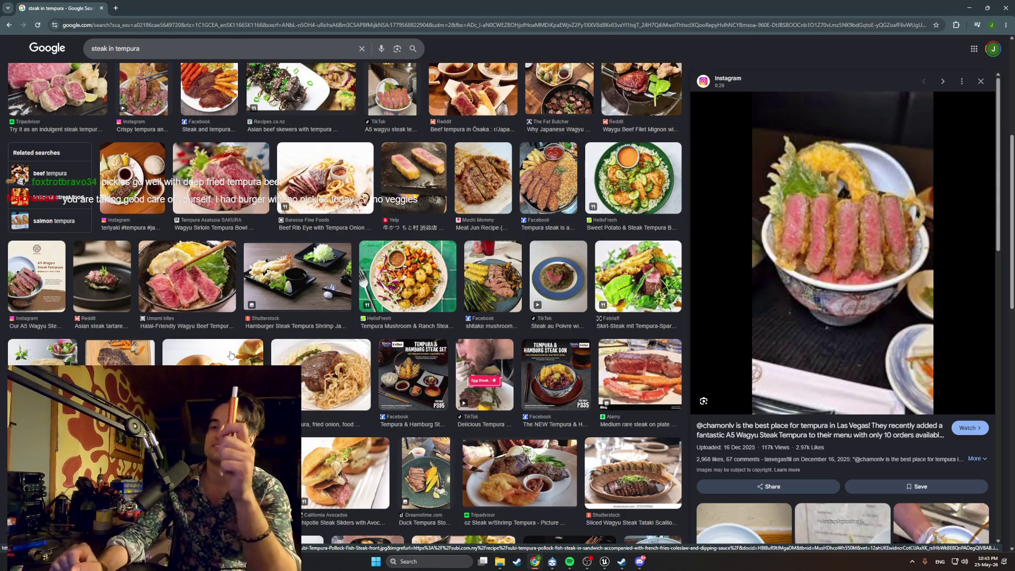
scroll(231, 355, "down", 5)
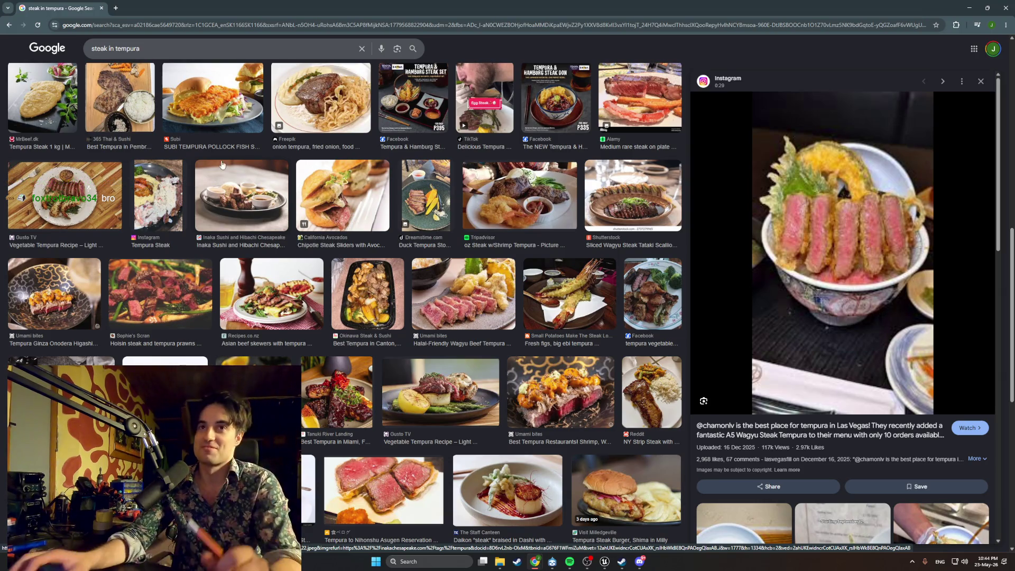
left_click(117, 9)
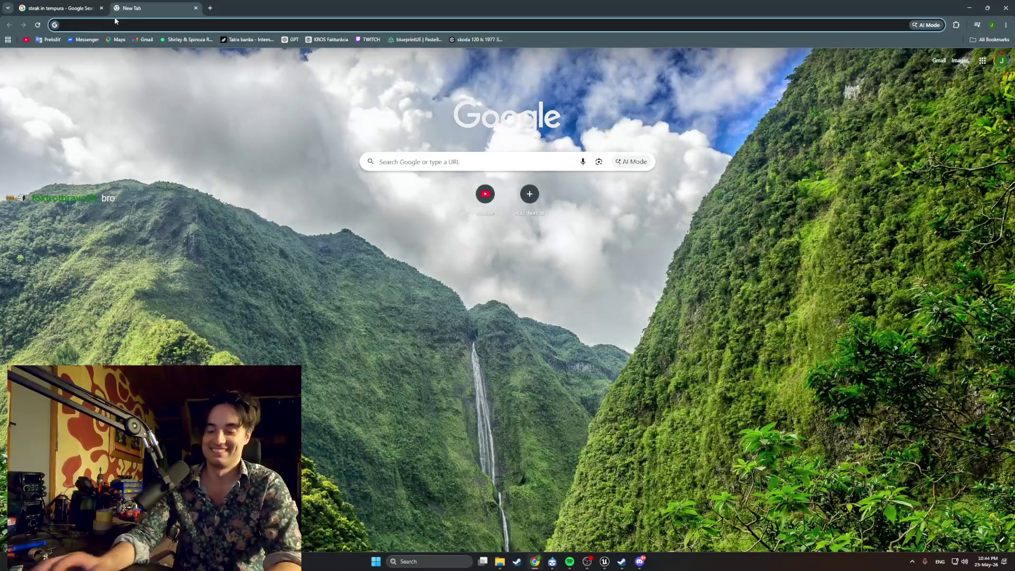
Step: Maximize the Chrome window playing the pickle pizza meme YouTube Short
key("alt+Tab")
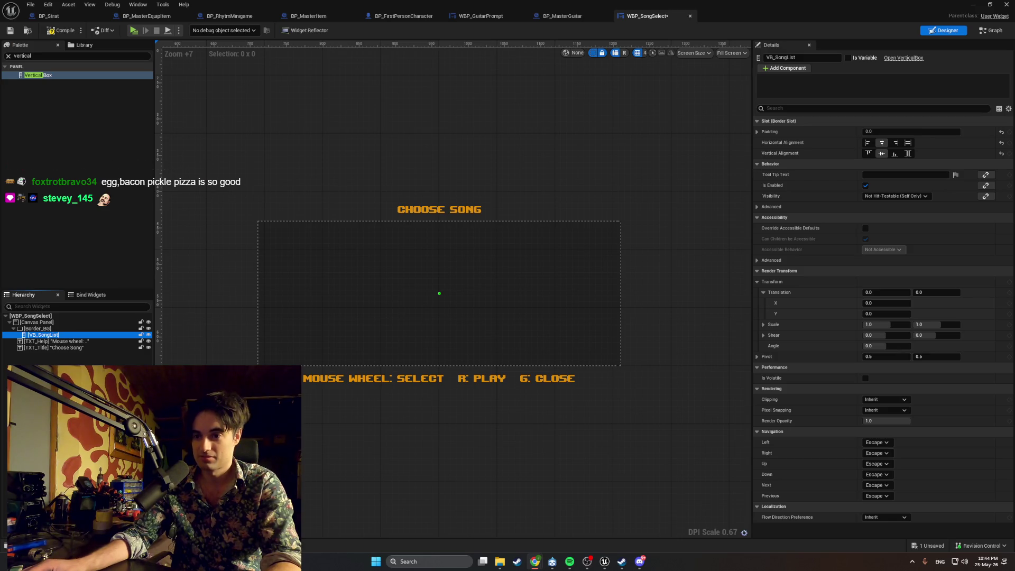
left_click_drag(661, 415, 529, 3)
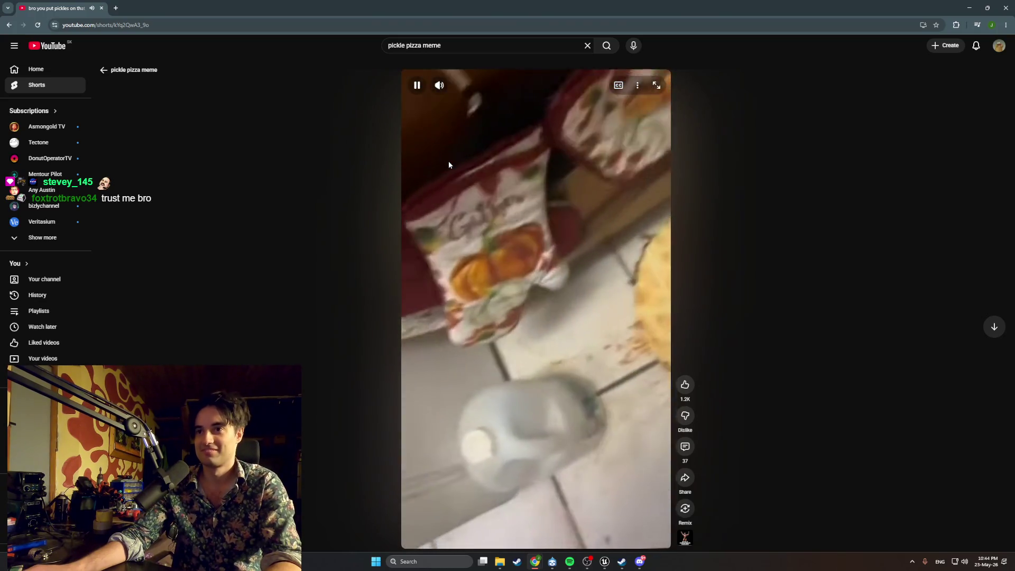
Step: Raise the YouTube Short's volume, then close Chrome to return to Unreal
mouse_move(439, 89)
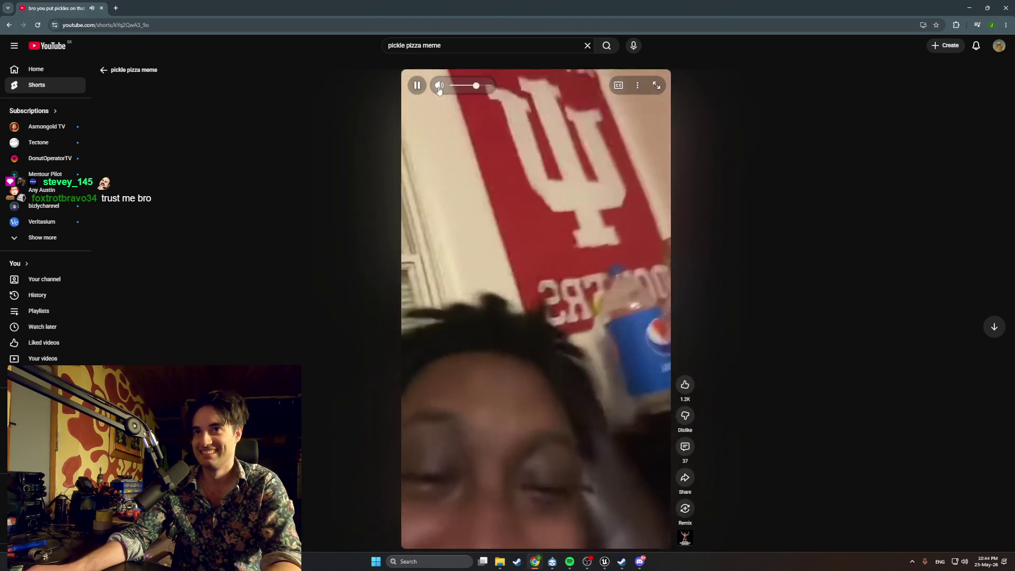
left_click(483, 86)
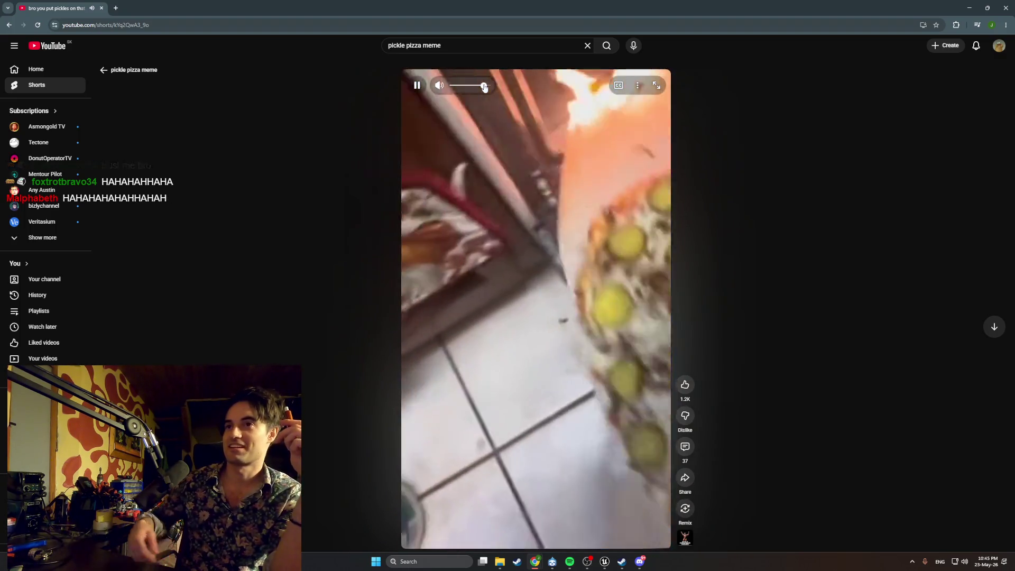
left_click(101, 8)
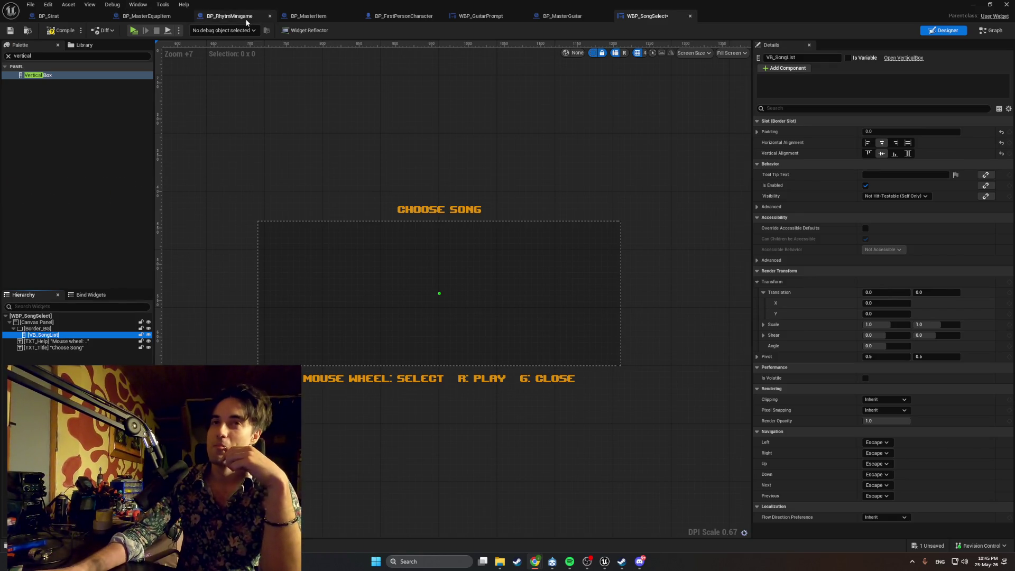
Step: Compile WBP_SongSelect and locate the error in the UpdateSongText function graph
left_click(60, 31)
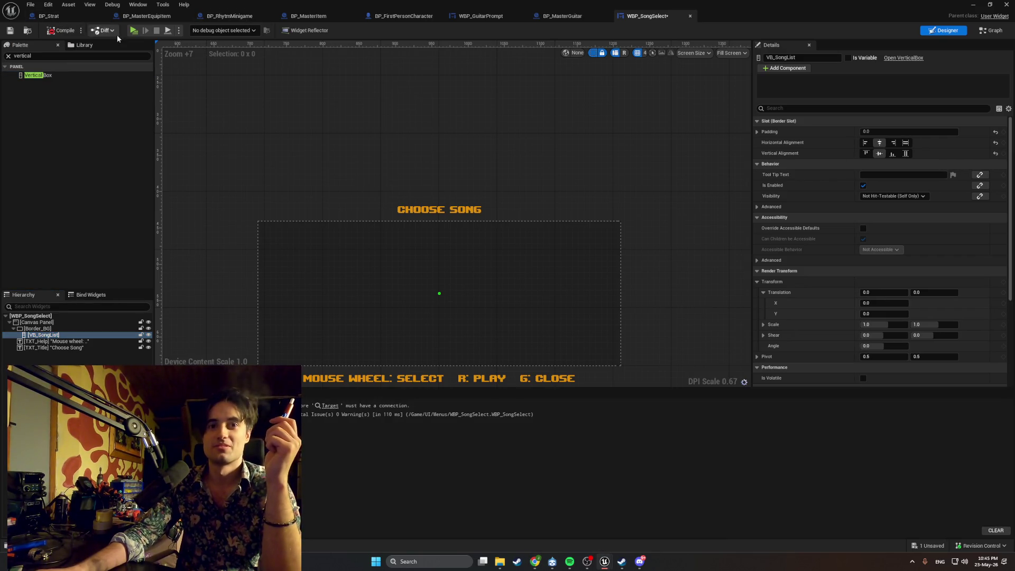
left_click(991, 30)
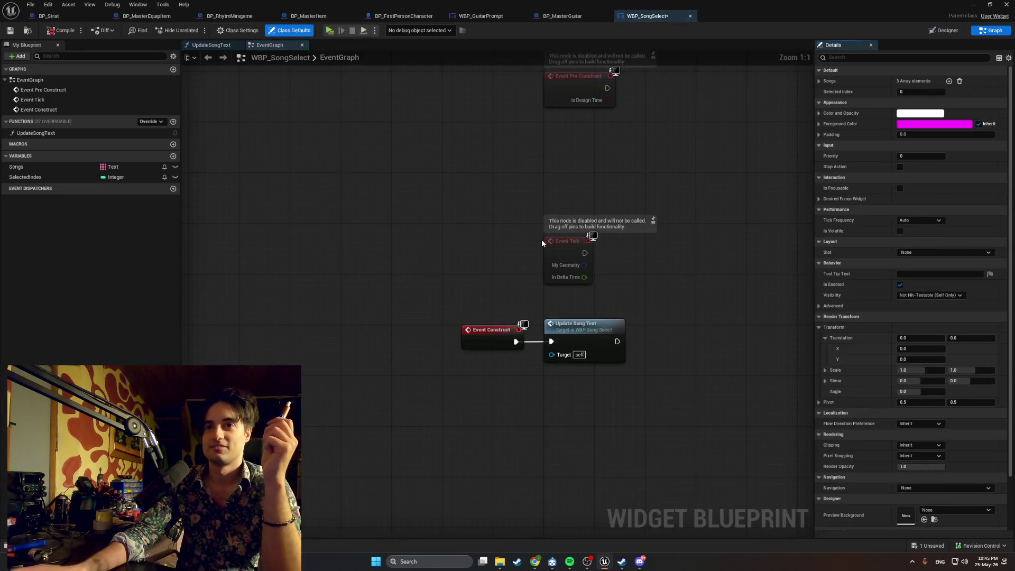
left_click(211, 45)
Step: Fix the SetText node's execution connection, recompile, and return to the Designer
left_click(434, 309)
left_click(386, 325, "alt")
left_click(65, 32)
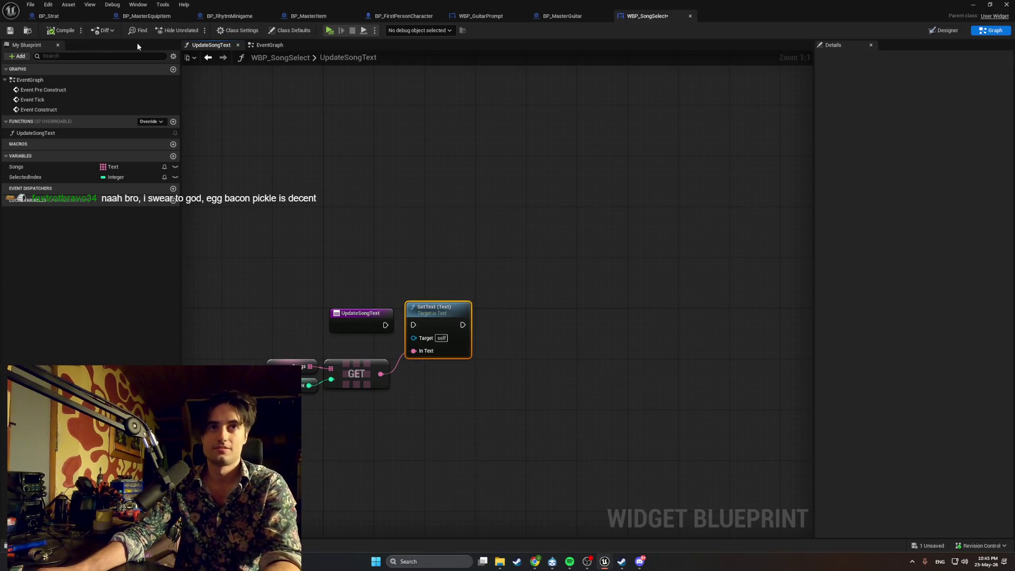
left_click(939, 30)
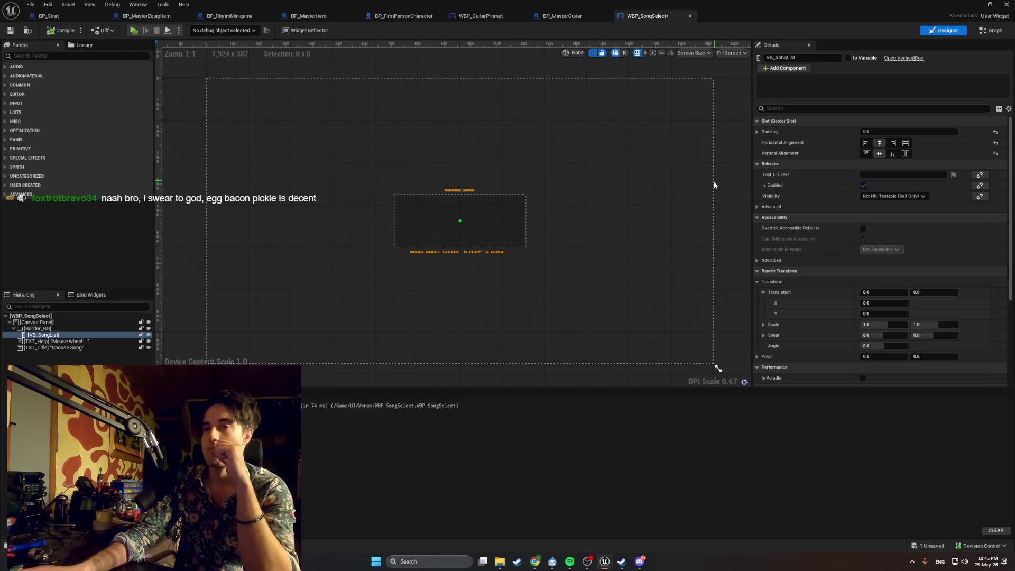
scroll(518, 257, "up", 5)
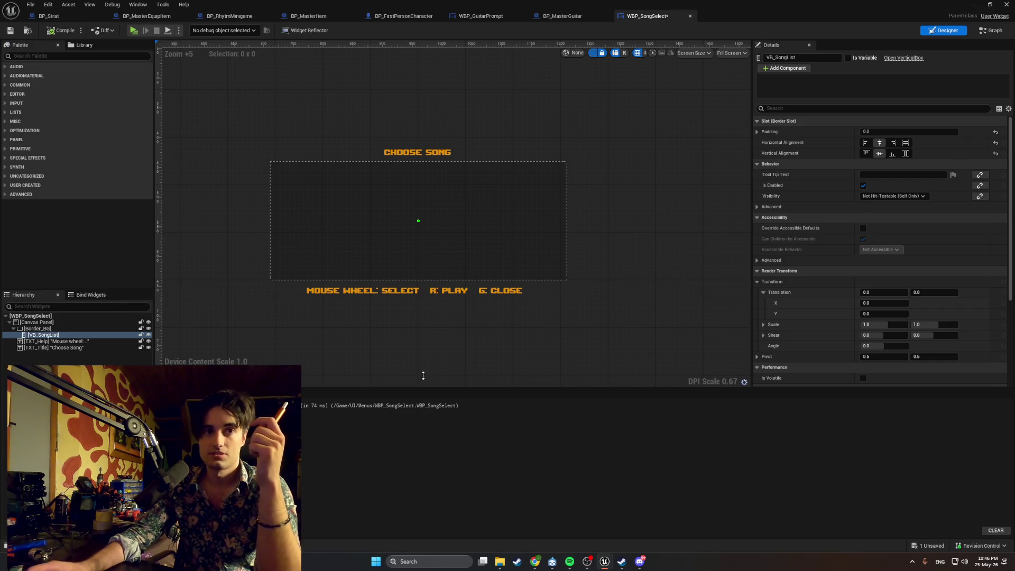
scroll(393, 221, "up", 6)
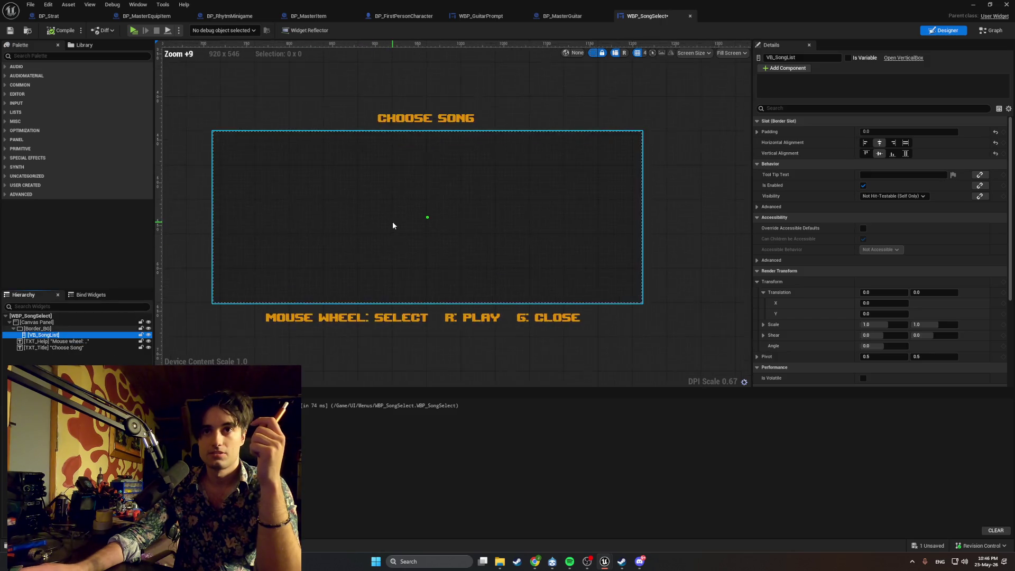
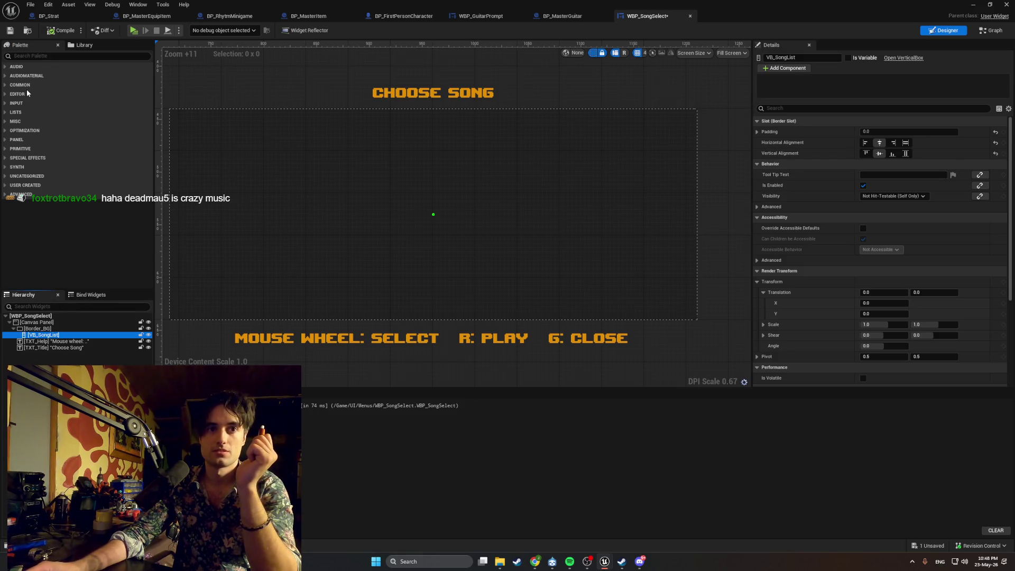
Step: Drag a Text widget from the Palette into VB_SongList under the 'Choose Song' title and select it
left_click(29, 56)
type("text")
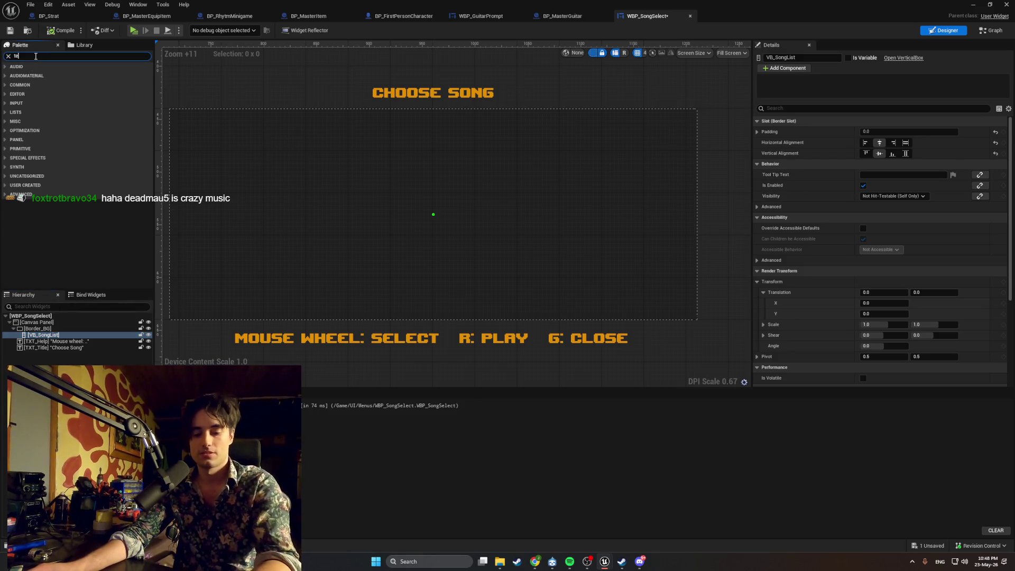
mouse_move(43, 84)
left_mouse_down()
mouse_move(208, 147)
mouse_move(66, 337)
left_mouse_up()
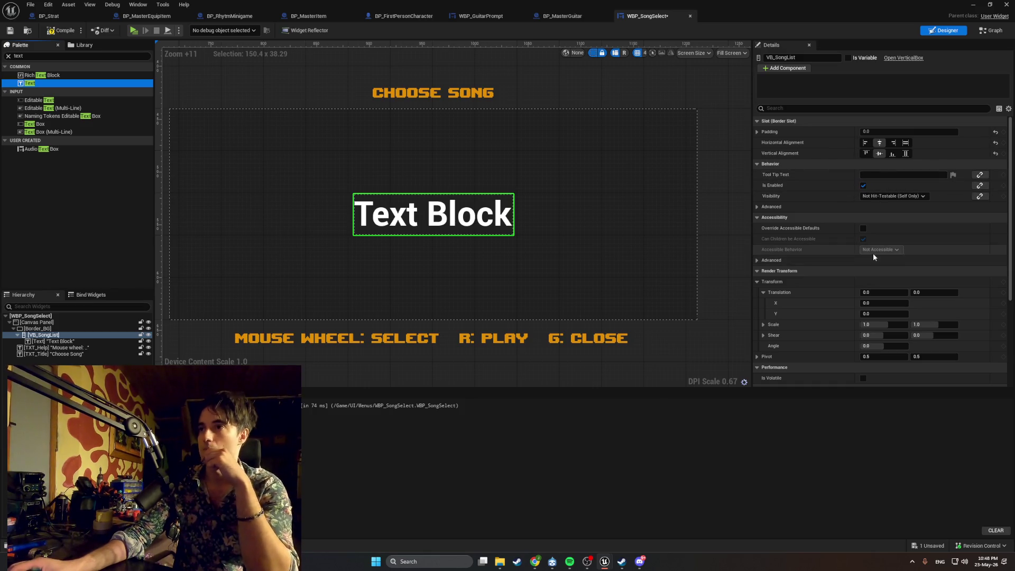
left_click(774, 108)
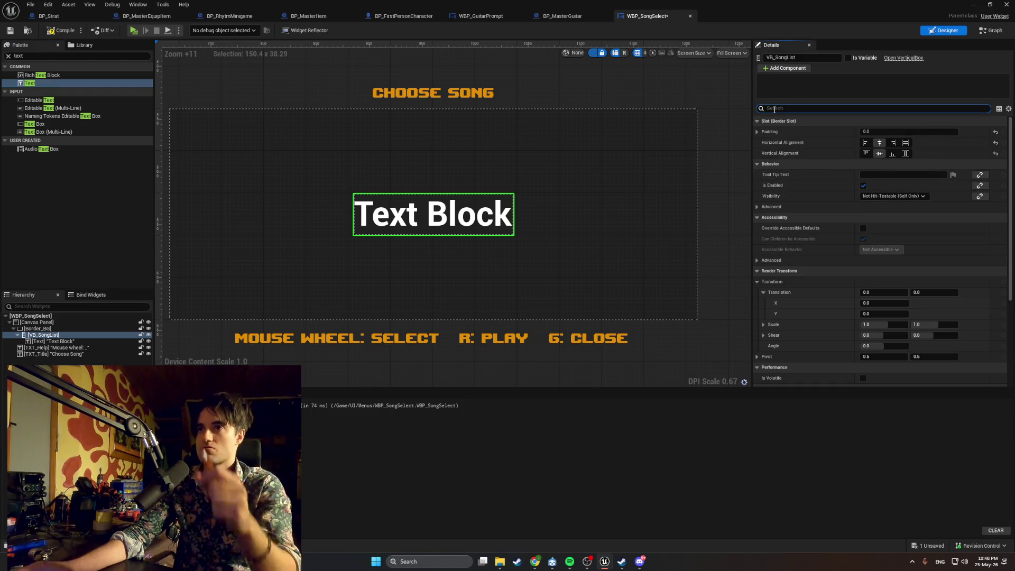
type("font")
key("BackSpace")
key("BackSpace")
key("BackSpace")
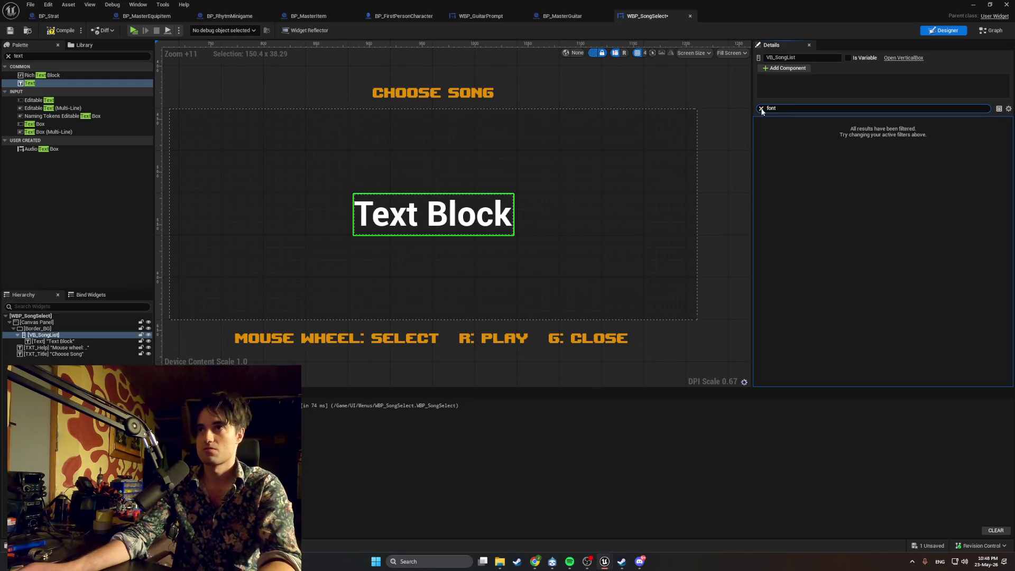
left_click(84, 341)
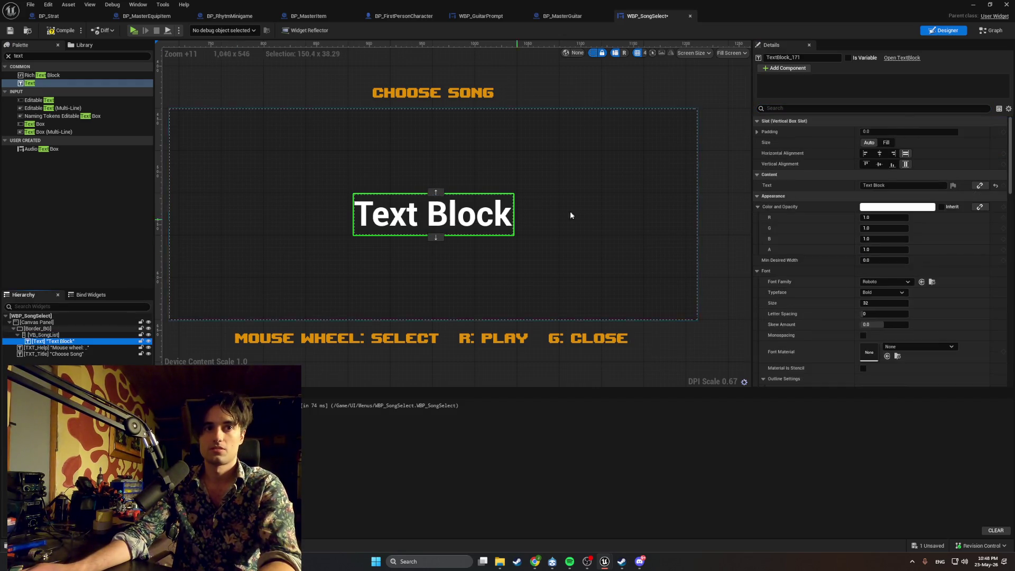
Step: Set the text block's Font Family to upheavtt_Font
left_click(791, 109)
type("font")
left_click(893, 143)
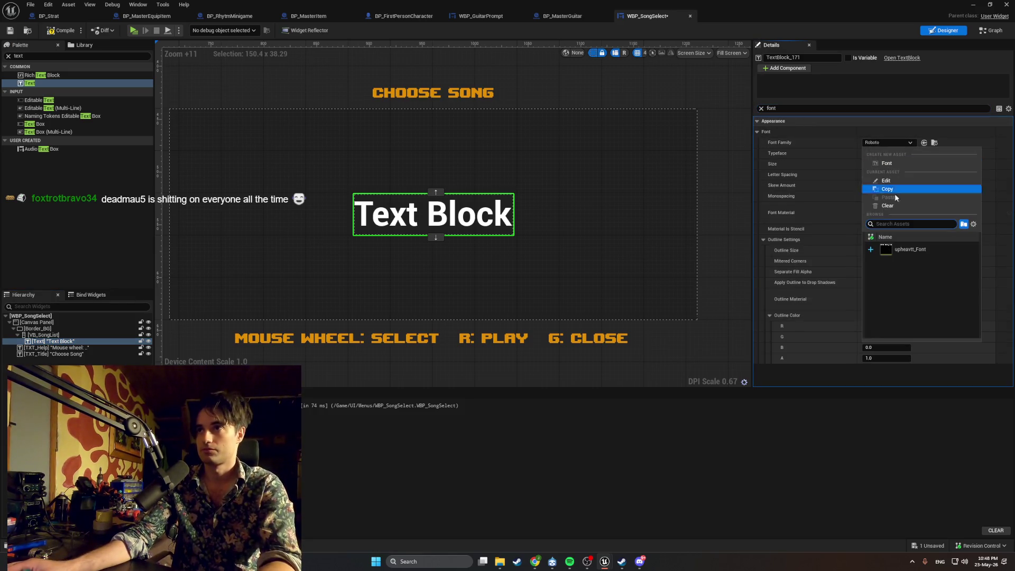
left_click(898, 249)
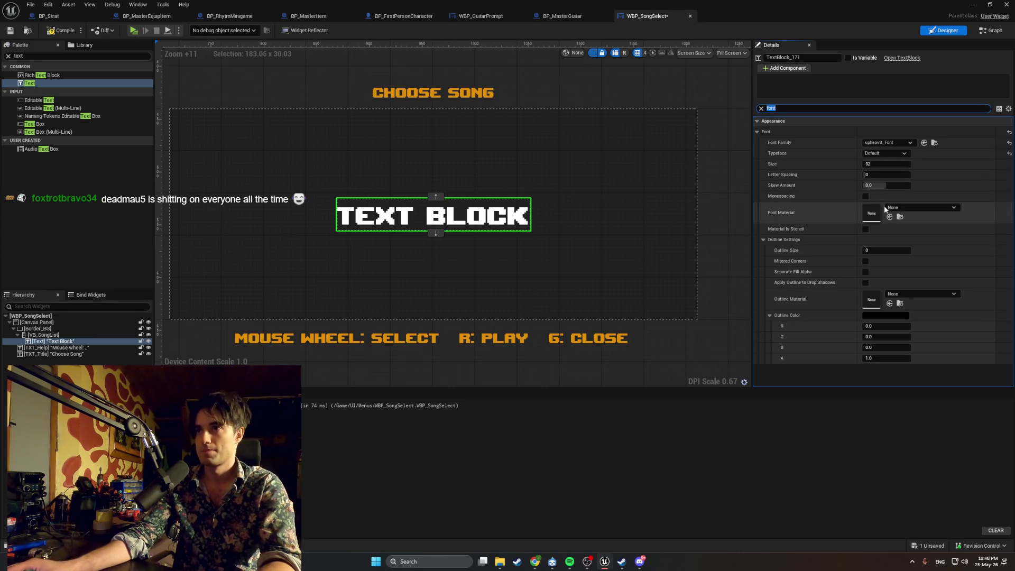
Step: Set the text colour to dark teal (R 0.046, G 0.181, B 0.245) with alpha 0.704
left_click(762, 108)
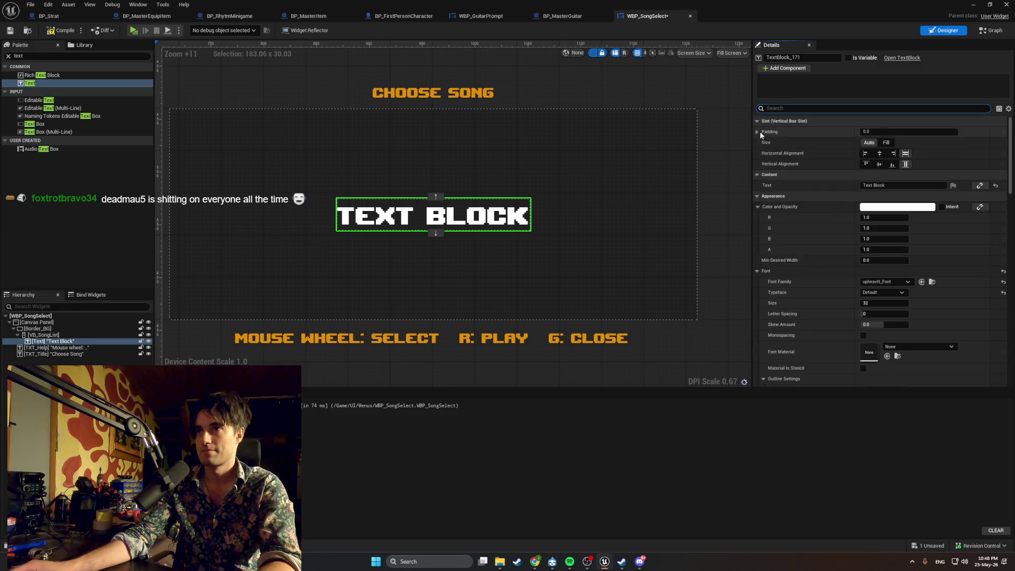
left_click(897, 207)
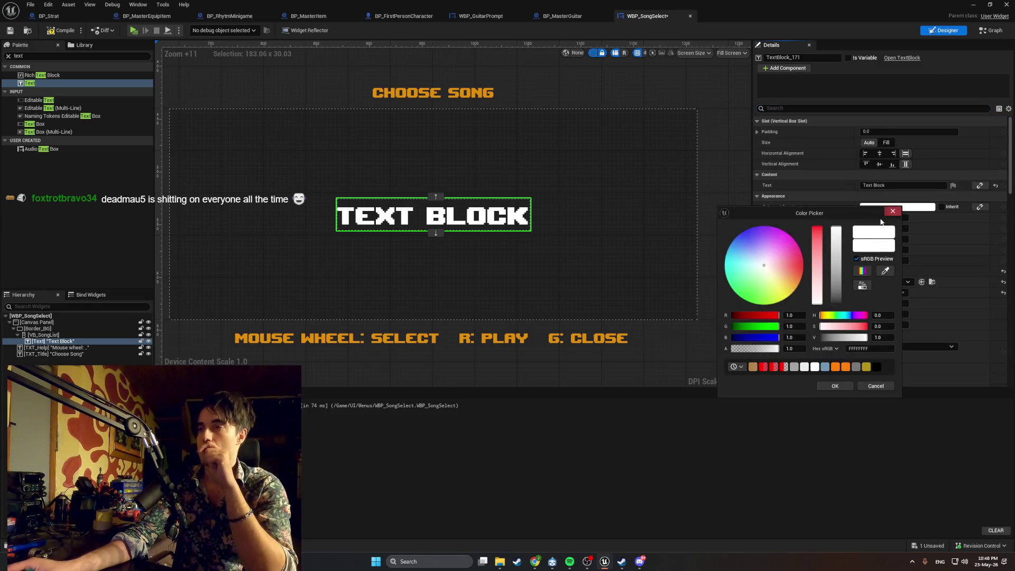
left_click_drag(747, 272, 741, 257)
left_click_drag(837, 232, 838, 271)
left_click_drag(838, 267, 838, 262)
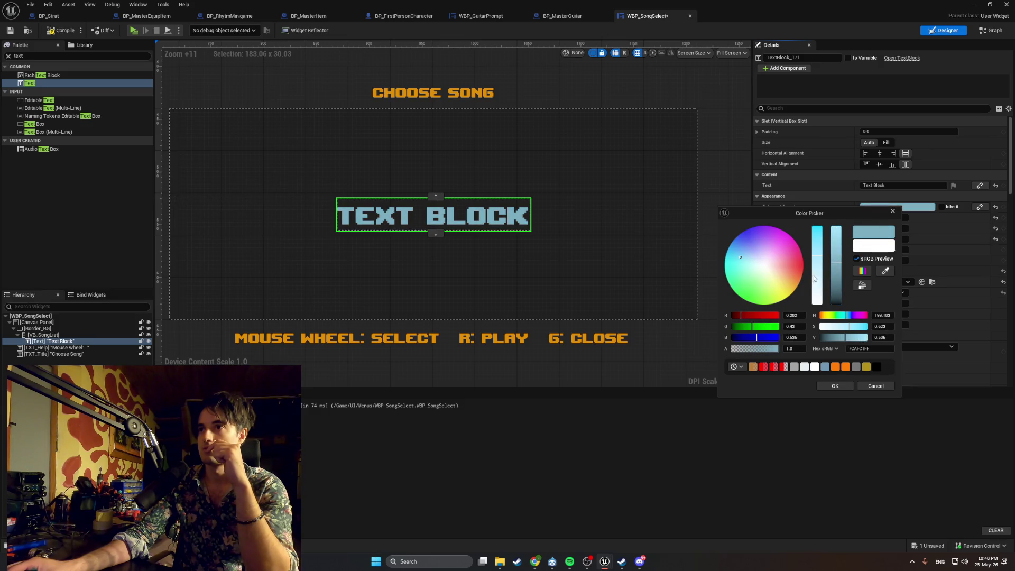
left_click_drag(778, 349, 767, 348)
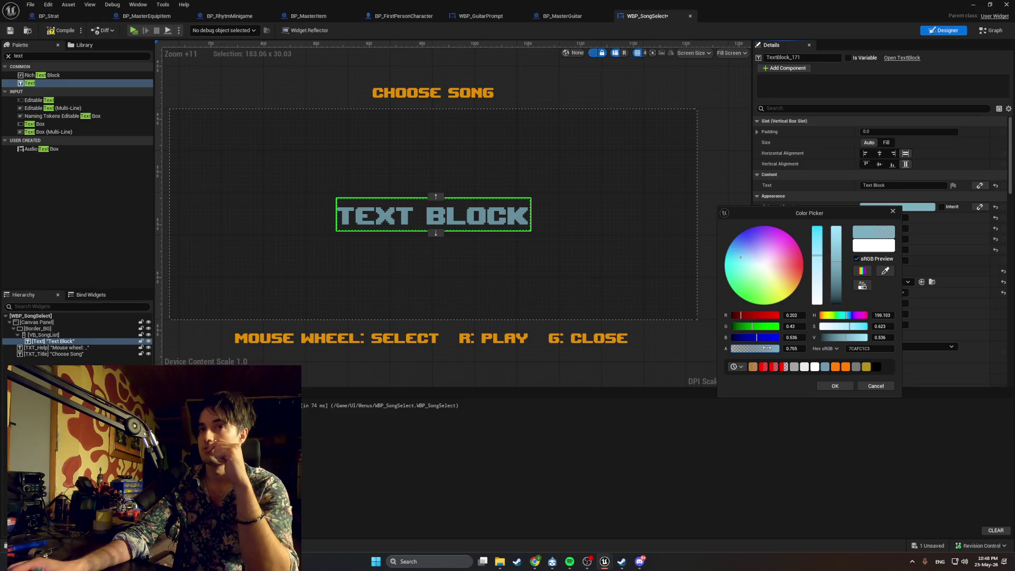
left_click(818, 256)
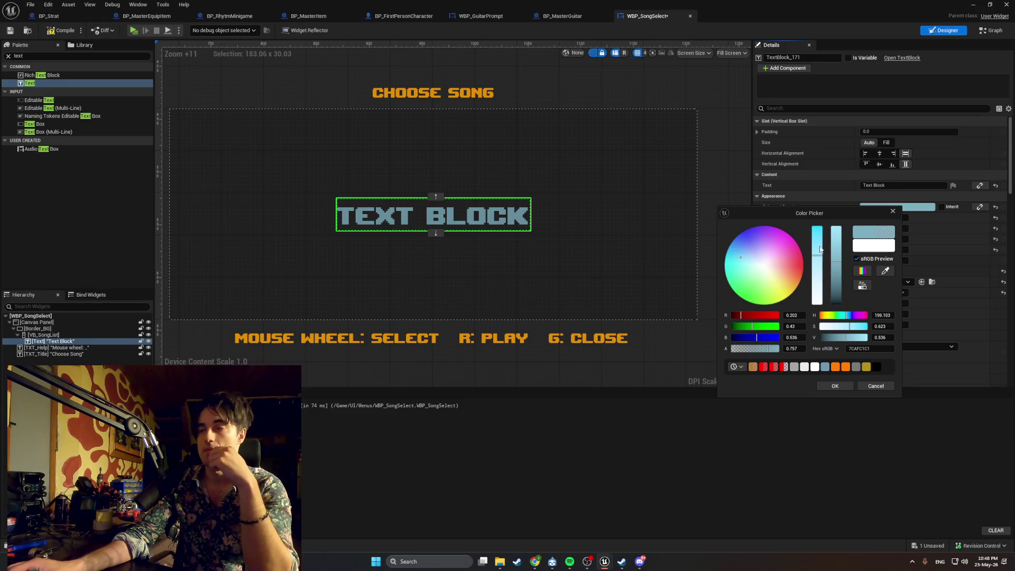
left_click_drag(818, 255, 816, 245)
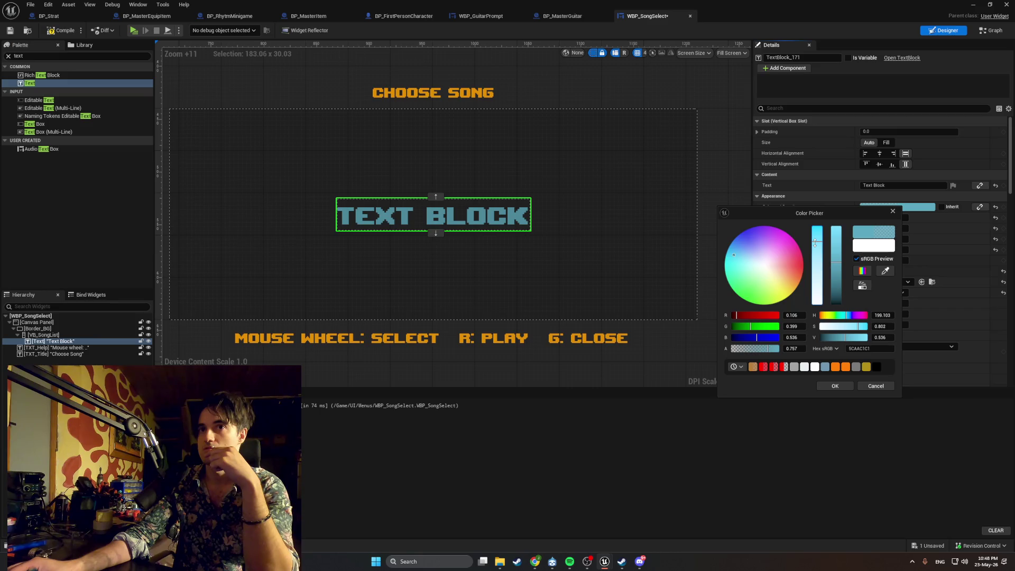
left_click(838, 266)
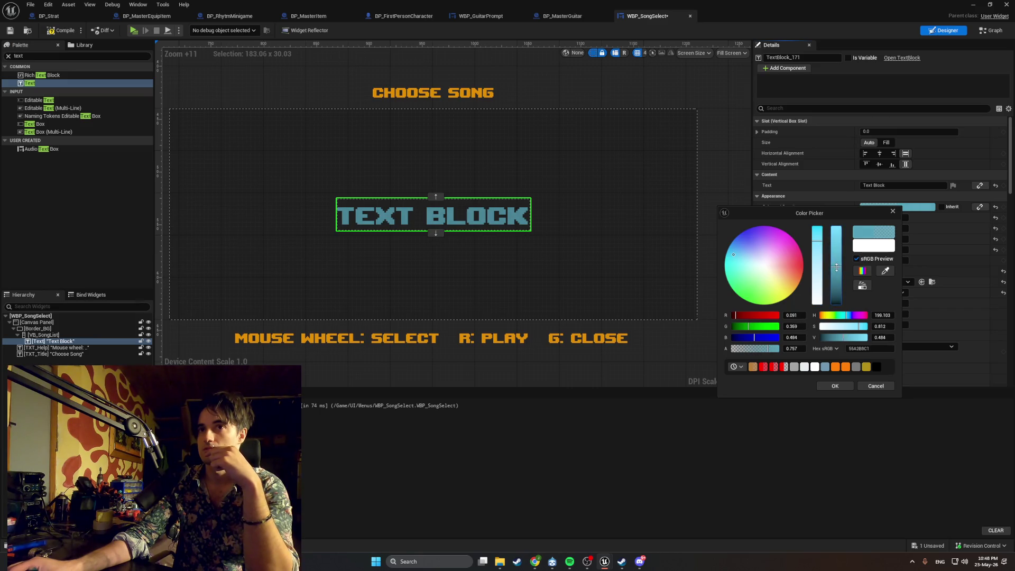
mouse_move(836, 272)
left_mouse_down()
mouse_move(841, 300)
mouse_move(841, 285)
left_mouse_up()
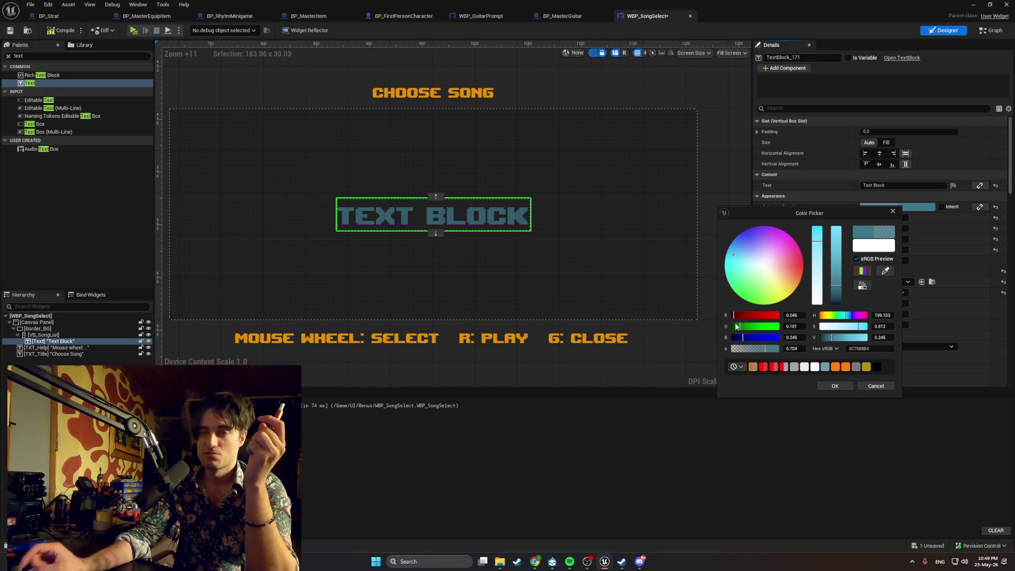
Step: Rename the text block to TXT_Song_0 and duplicate it twice
double_click(76, 342)
type("TXT_Song_0")
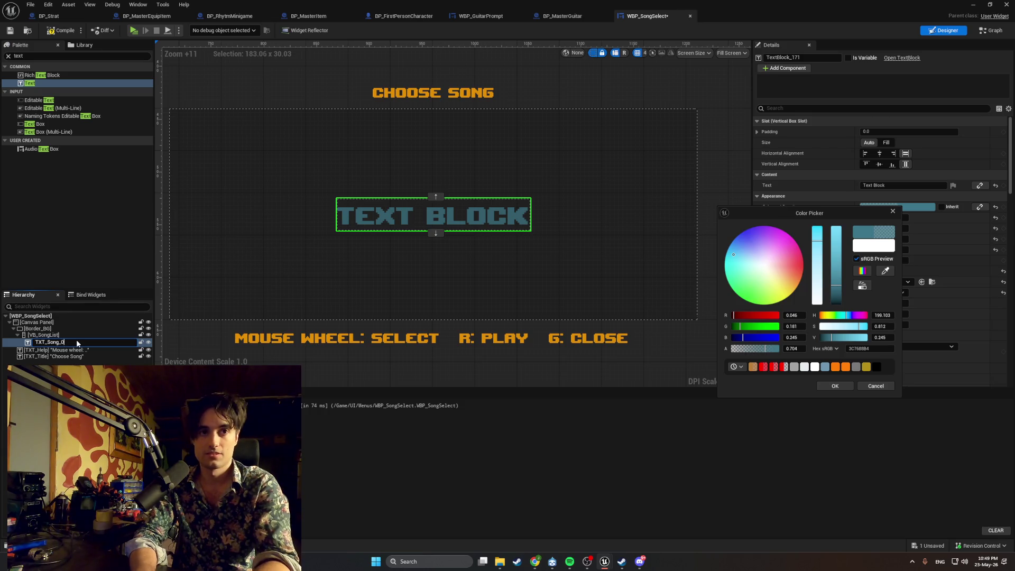
key("Return")
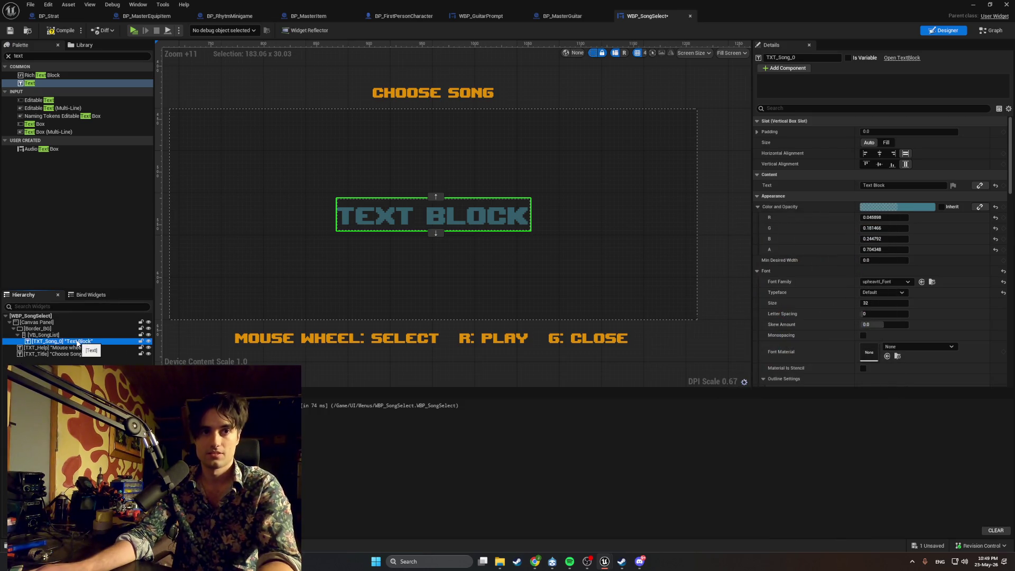
key("ctrl+d")
key("ctrl+d")
key("ctrl+d")
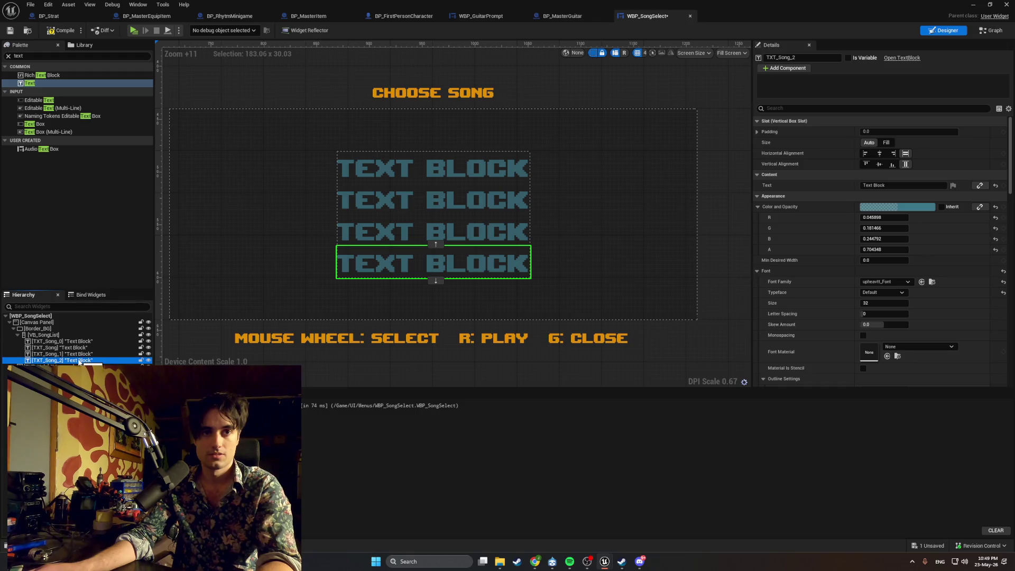
key("ctrl+d")
Step: Rename a copy to TXT_Song_1, then undo the surplus duplicated text blocks
left_click(67, 349)
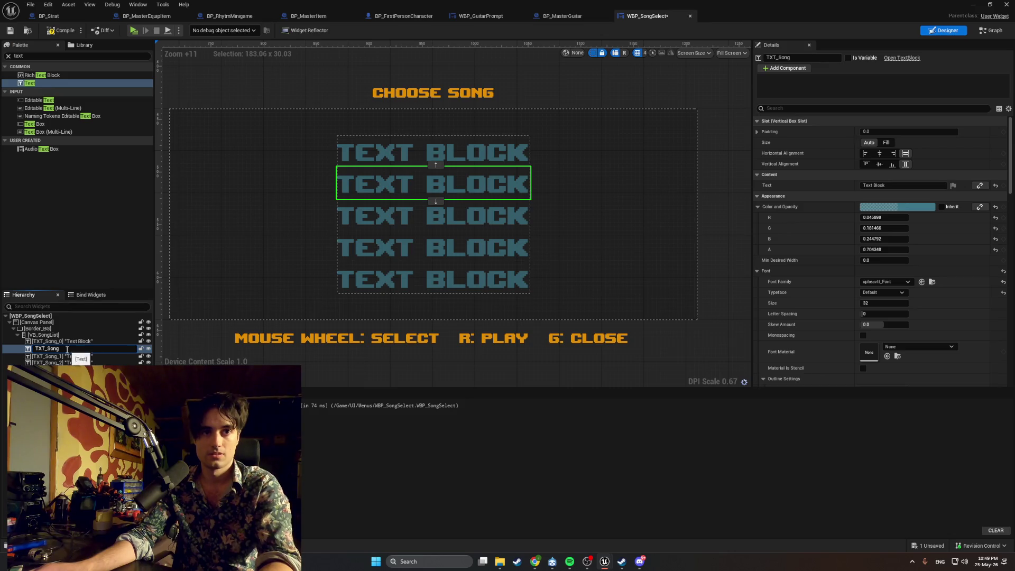
left_click(77, 354)
key("ctrl+z")
key("ctrl+z")
key("ctrl+z")
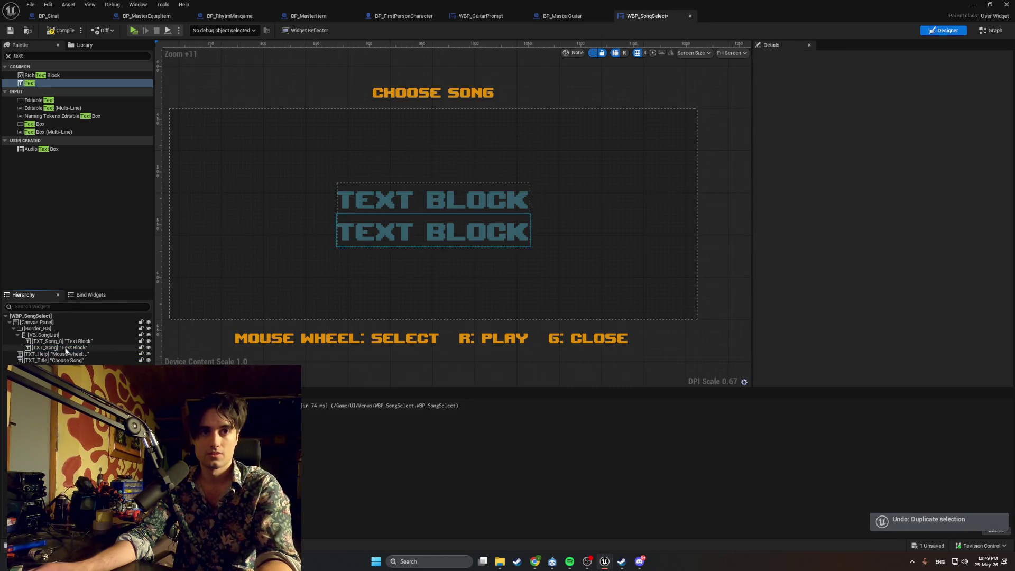
double_click(66, 349)
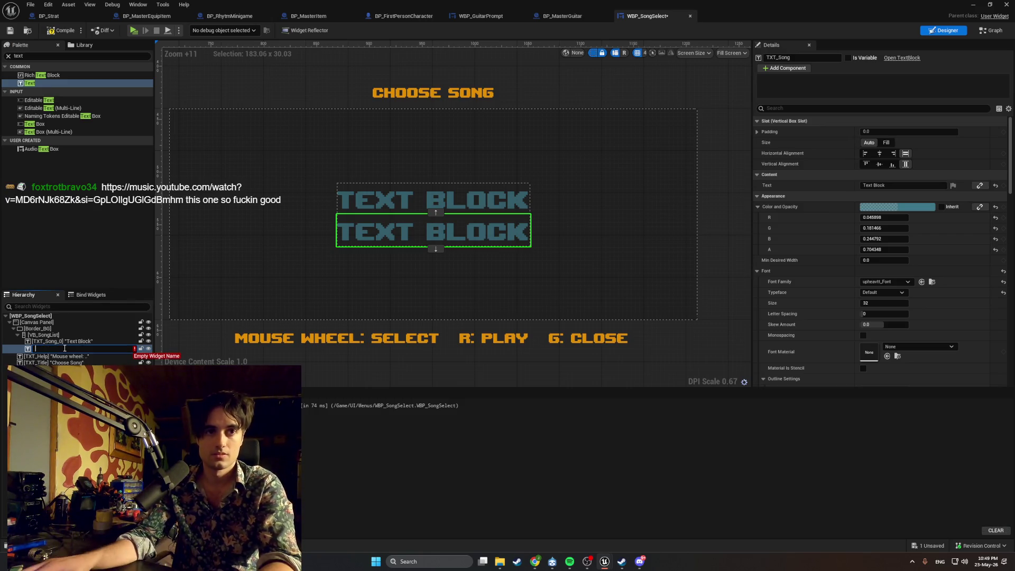
key("Escape")
left_click(53, 348)
left_click(72, 348)
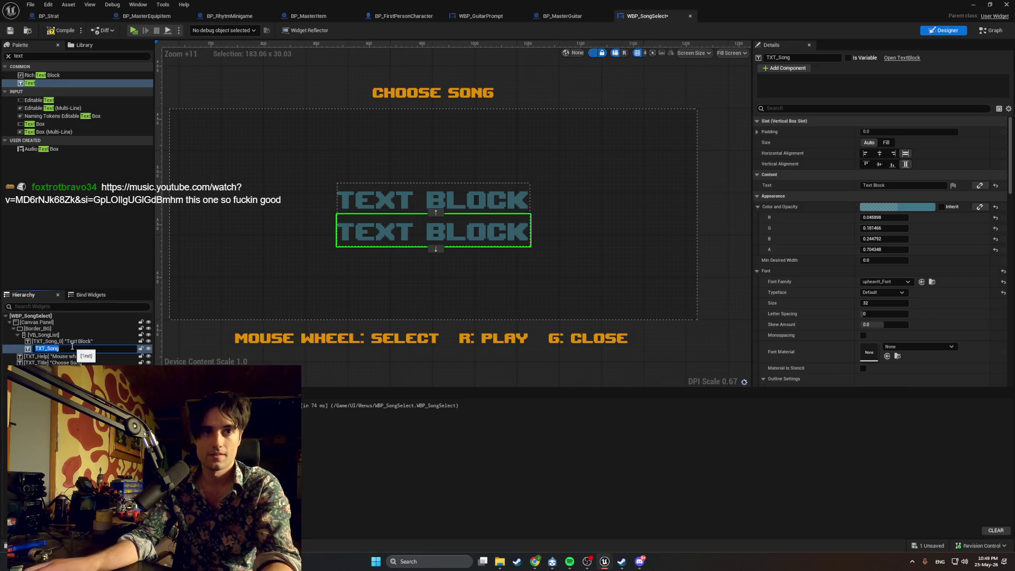
type("_")
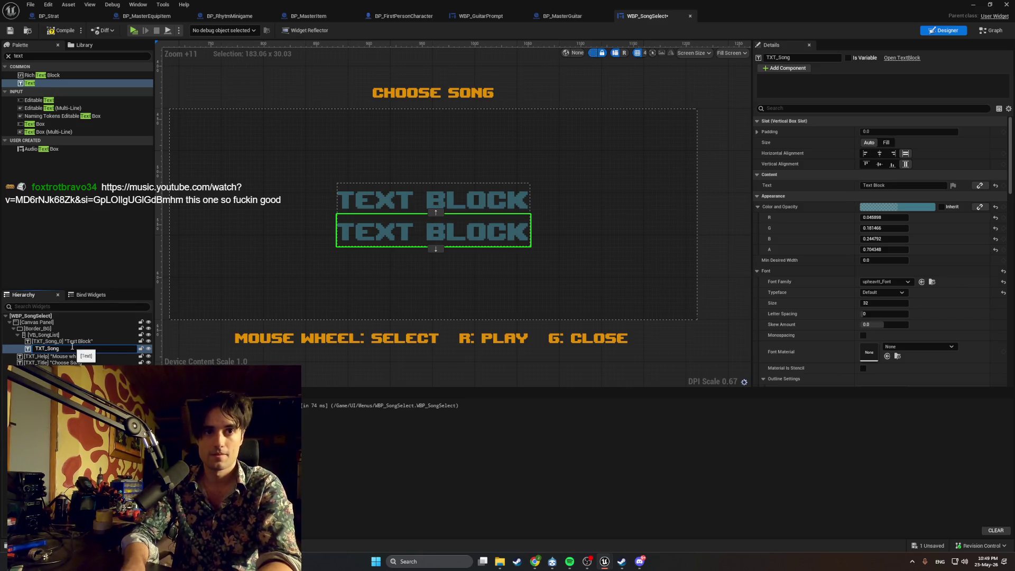
type("1")
key("Return")
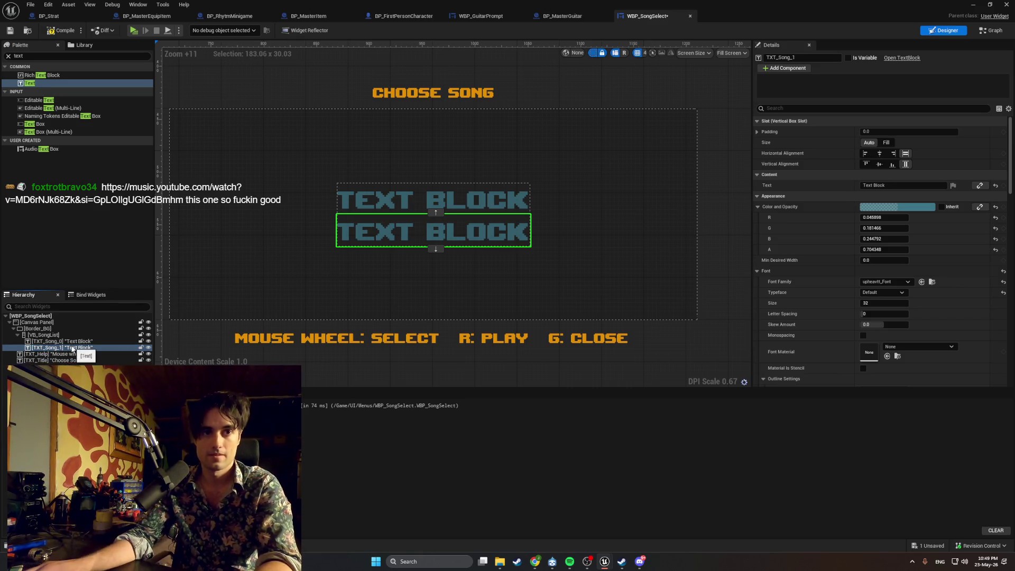
key("ctrl+v")
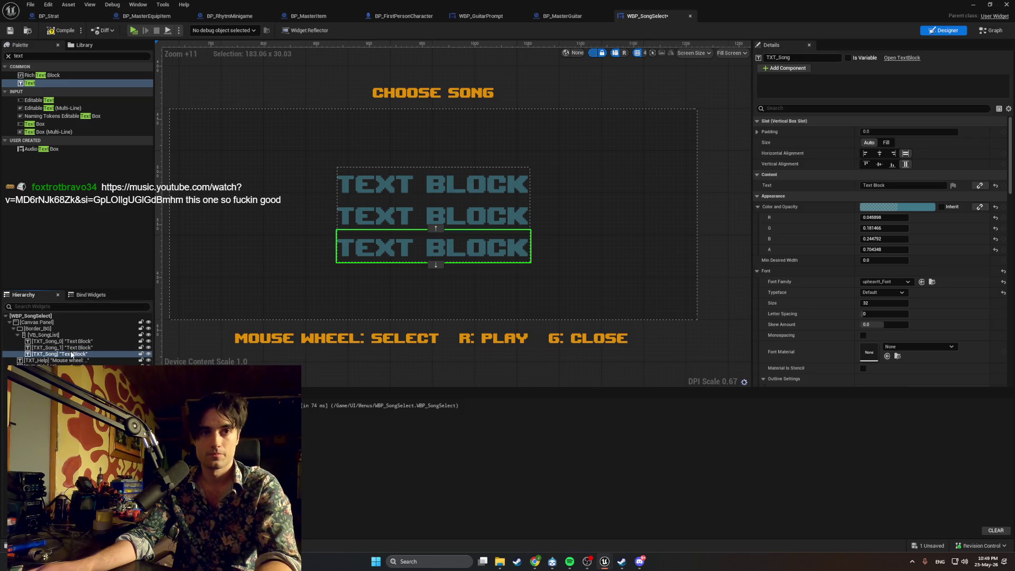
key("ctrl+z")
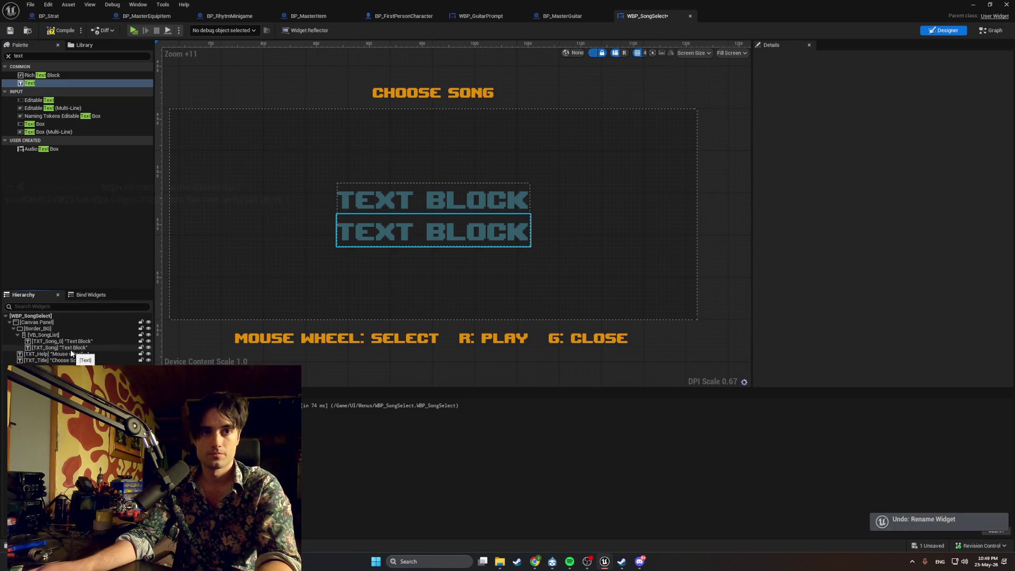
key("ctrl+z")
Step: Duplicate TXT_Song_0 again to fill the list, then delete the stray TXT_Song block
left_click(73, 342)
key("ctrl+d")
key("ctrl+d")
key("ctrl+d")
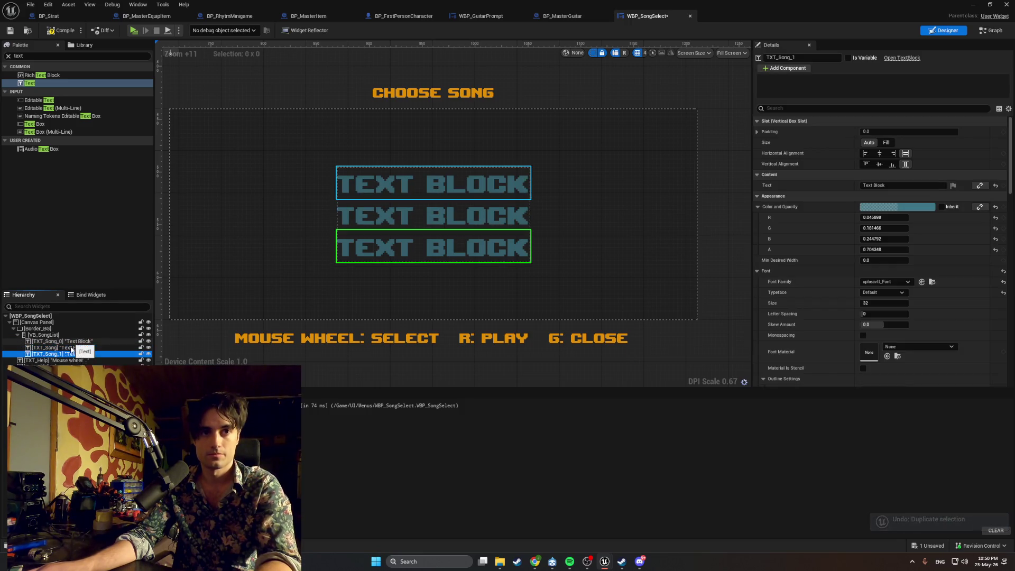
key("ctrl+d")
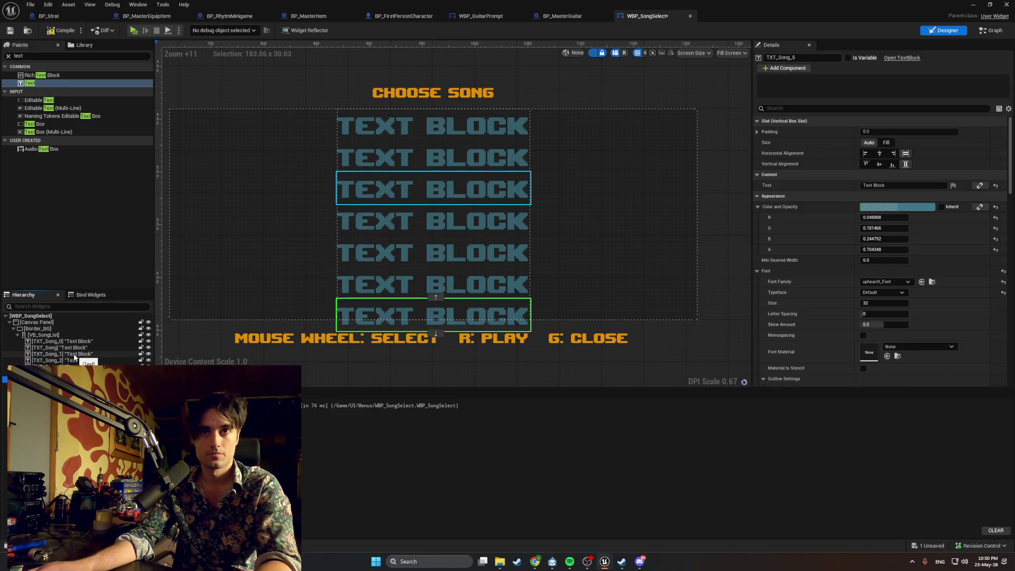
left_click(59, 347)
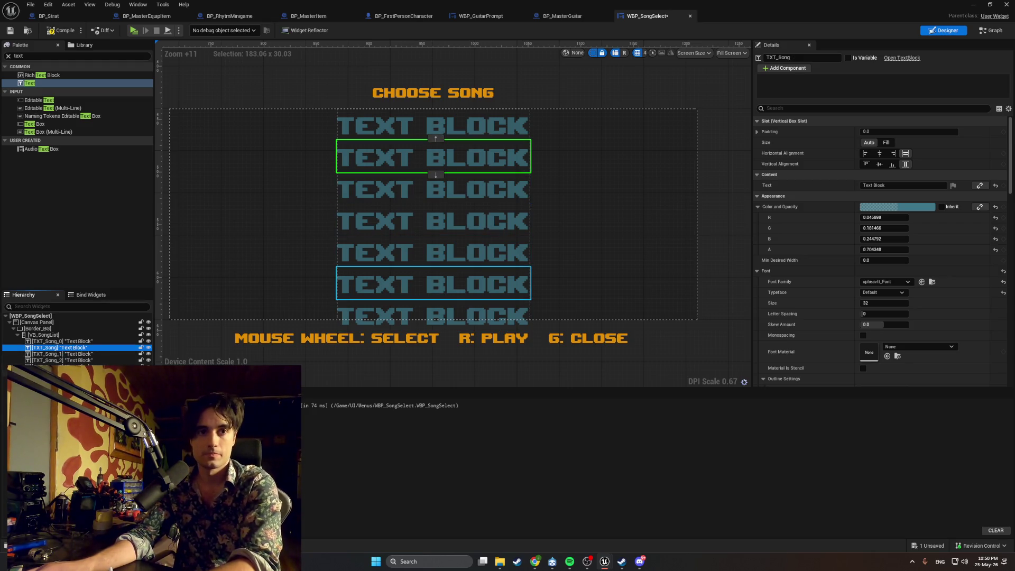
double_click(57, 349)
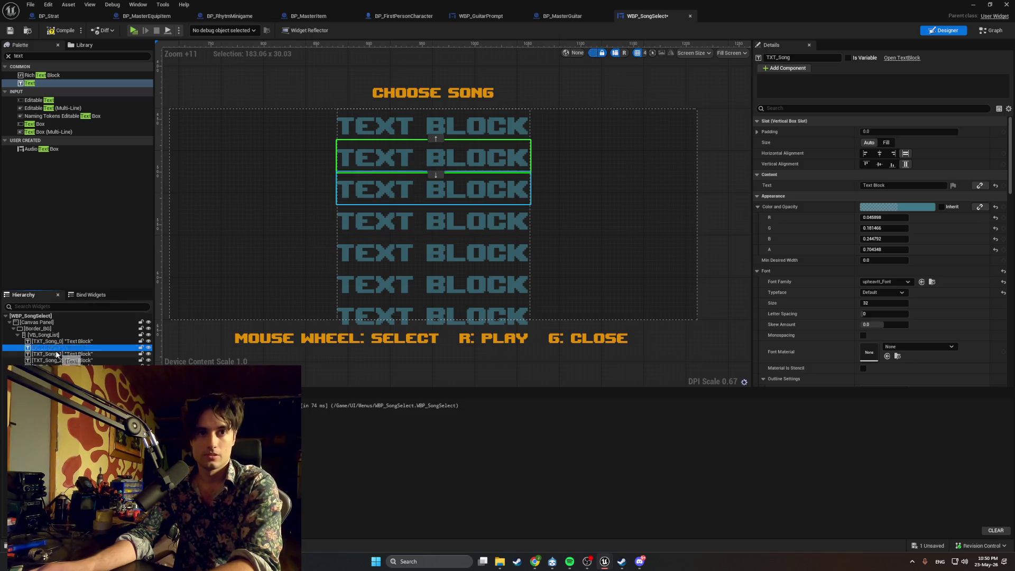
key("BackSpace")
key("Escape")
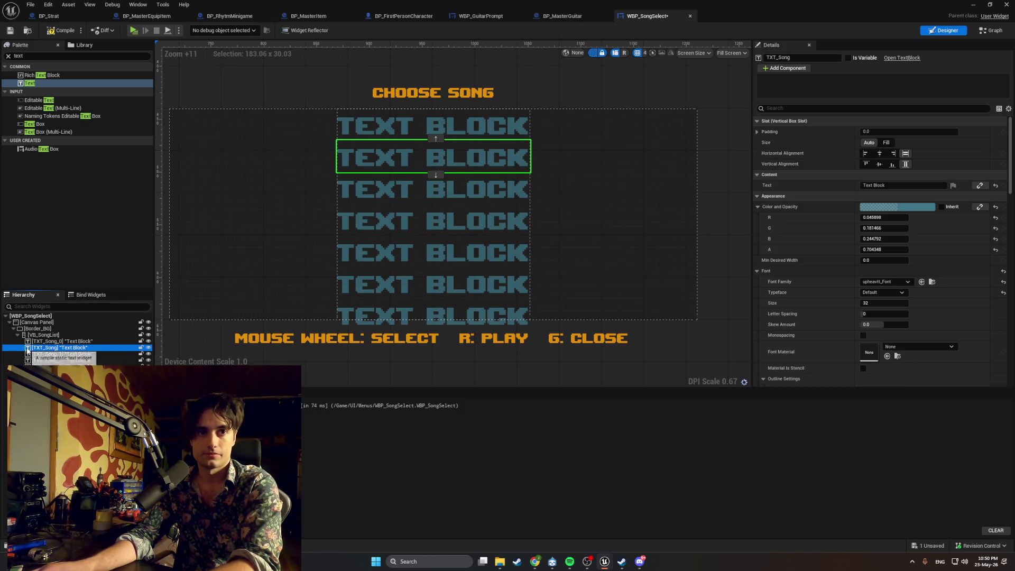
key("Delete")
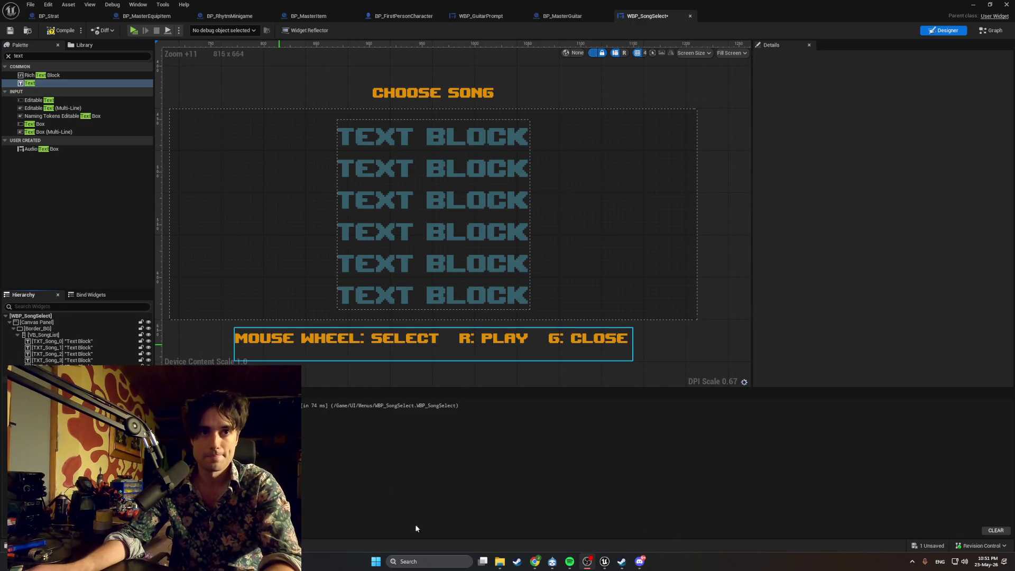
mouse_move(535, 562)
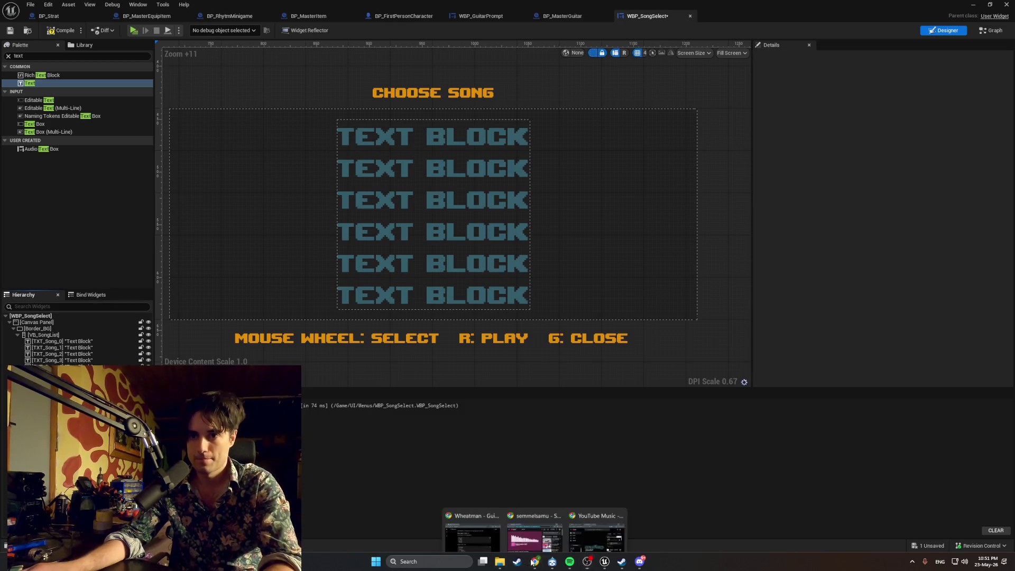
left_click(488, 531)
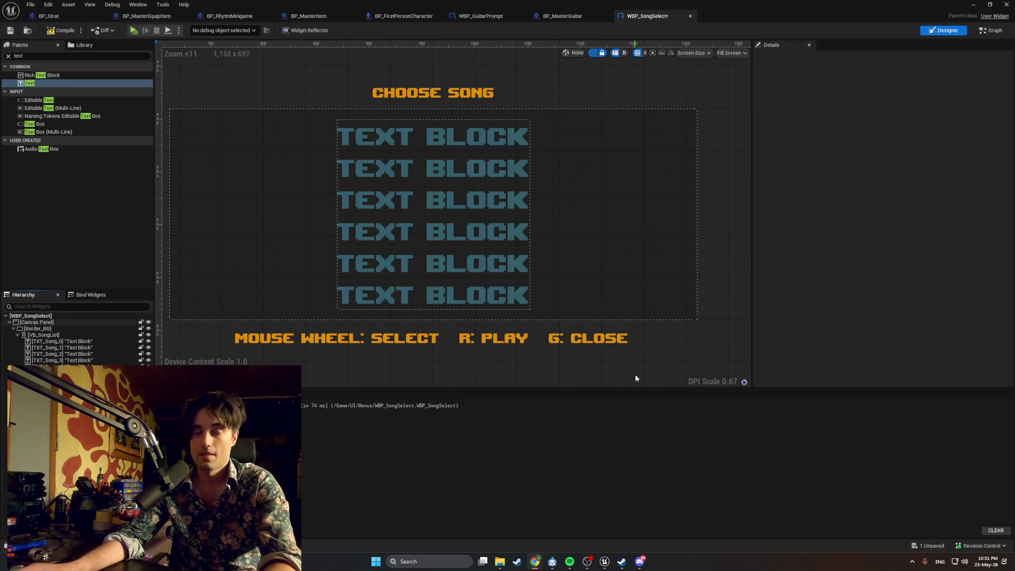
key("super+shift+s")
mouse_move(781, 470)
left_mouse_down()
mouse_move(385, 233)
mouse_move(159, 41)
left_mouse_up()
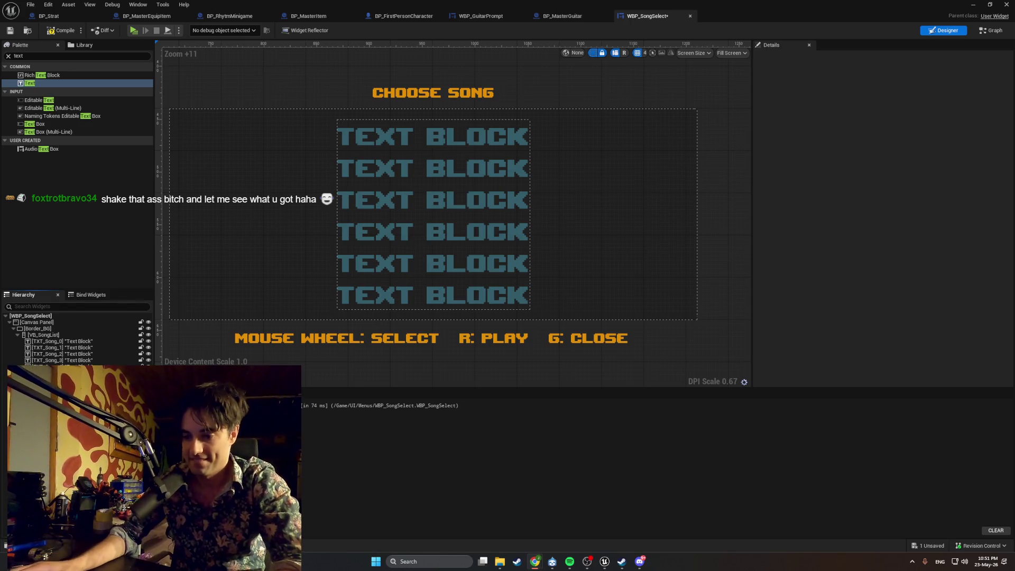
Step: Tick Is Variable on each song text block, TXT_Song_0 through TXT_Song_5, in turn
left_click(100, 341)
left_click(848, 58)
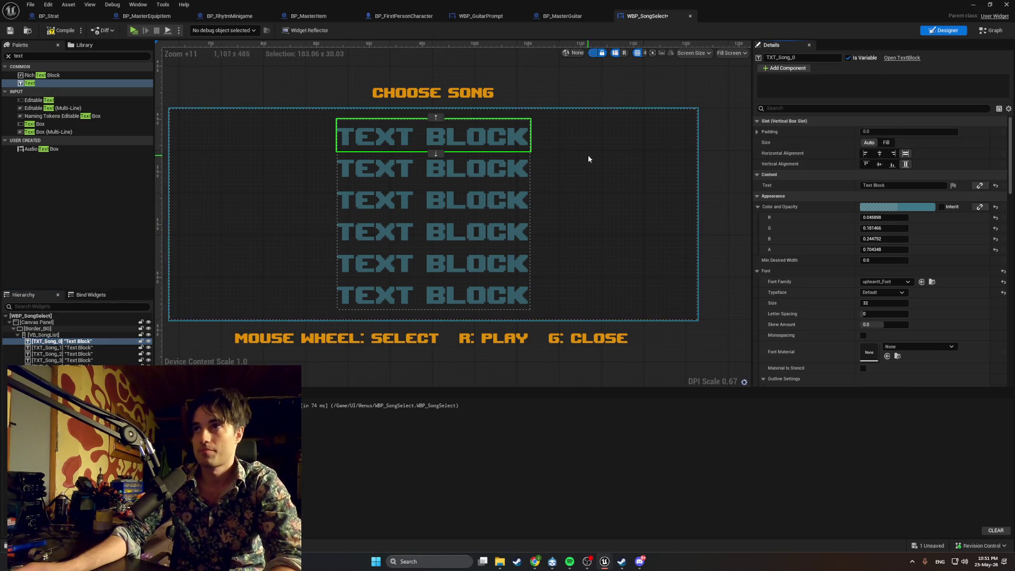
left_click(95, 348)
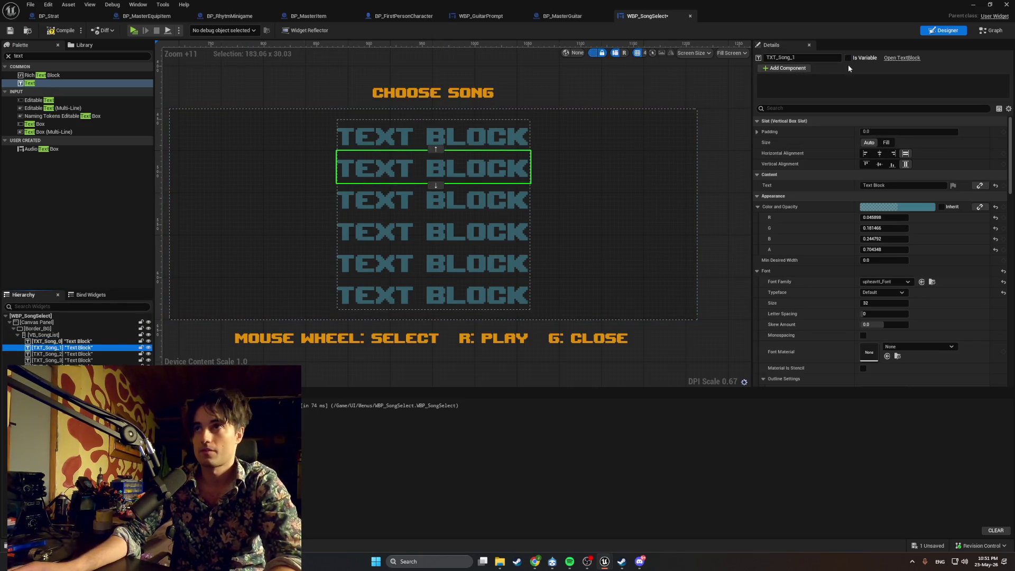
left_click(365, 209)
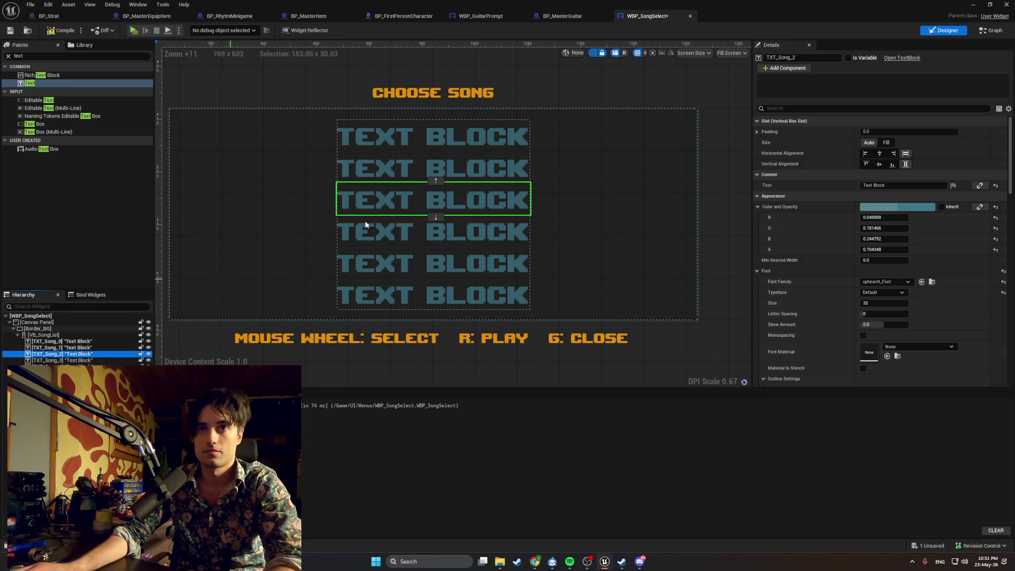
left_click(848, 58)
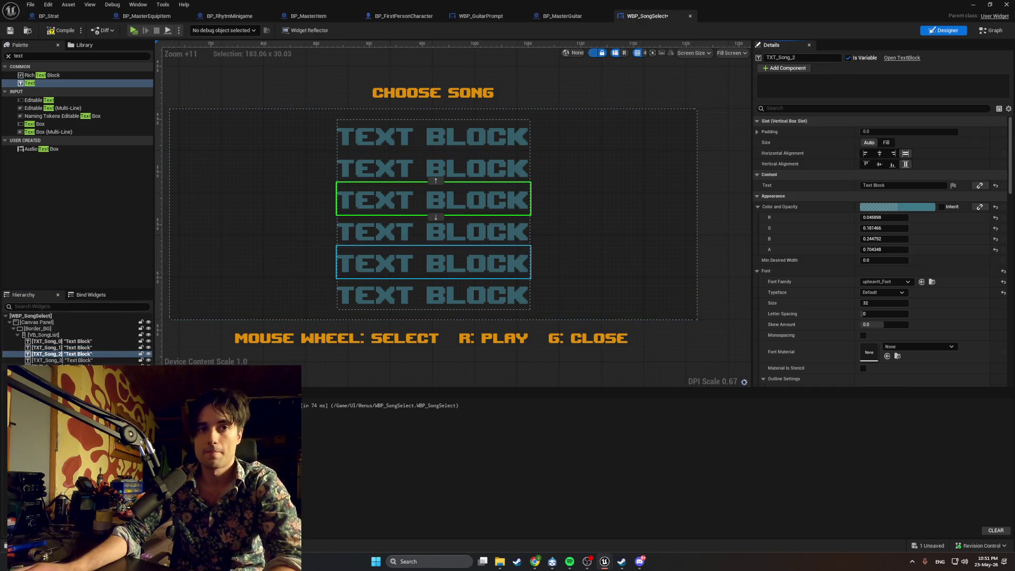
left_click(112, 362)
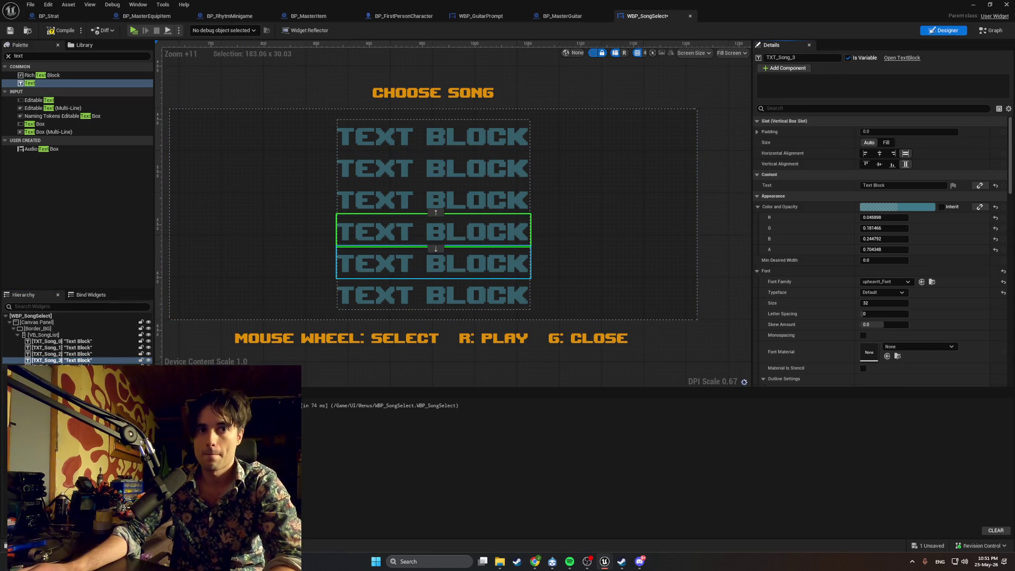
left_click(413, 263)
left_click(848, 57)
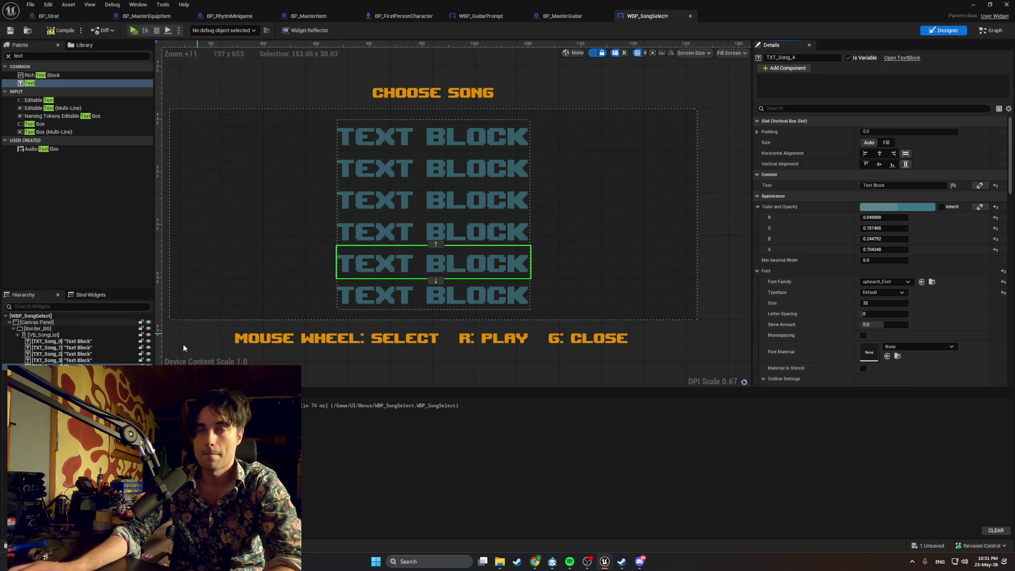
left_click(61, 373)
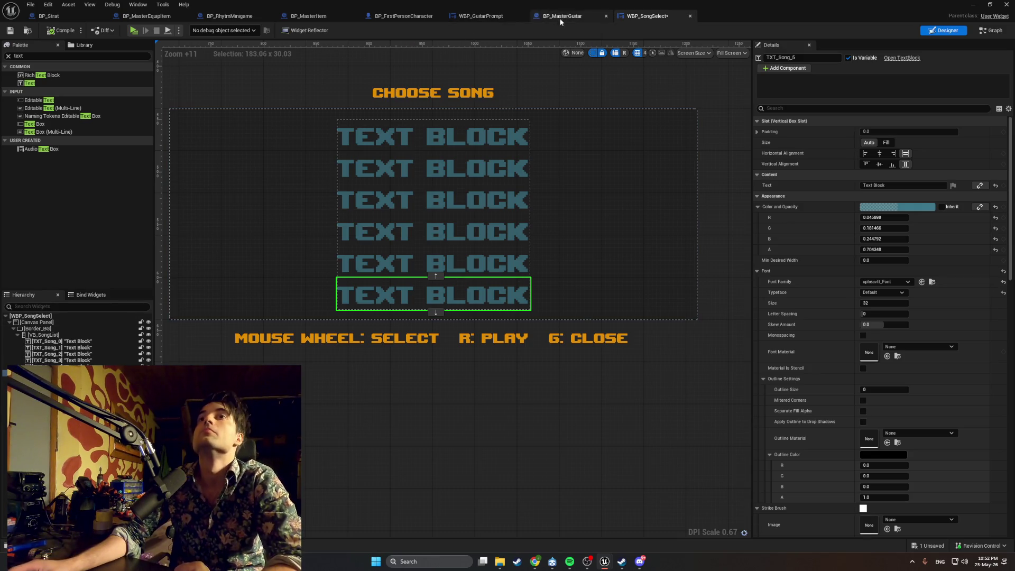
Step: Switch to the Graph view and capture a screenshot of the UpdateSongText function graph
left_click(987, 31)
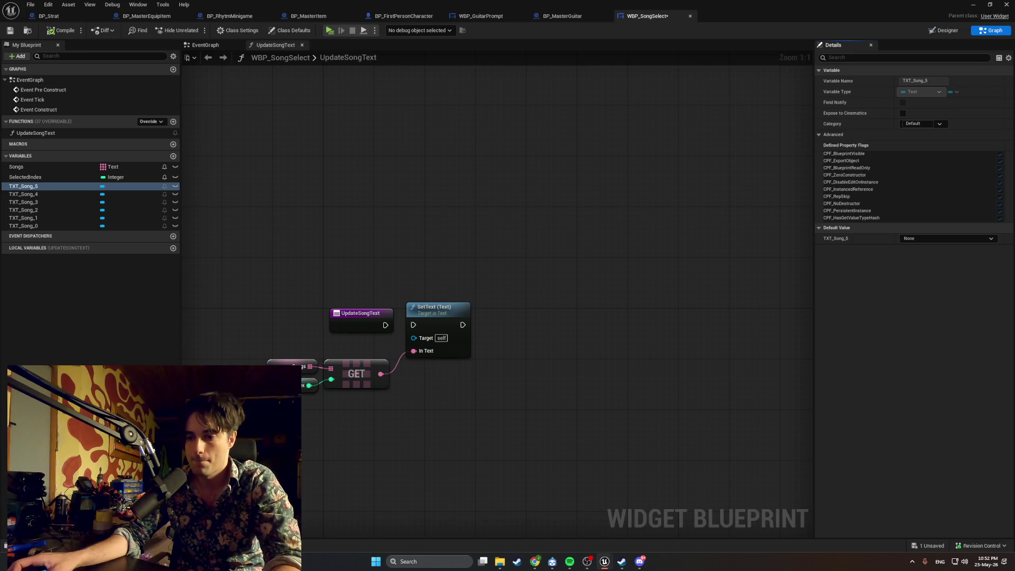
key("super+shift+s")
mouse_move(594, 503)
left_mouse_down()
mouse_move(408, 374)
mouse_move(0, 145)
mouse_move(0, 36)
left_mouse_up()
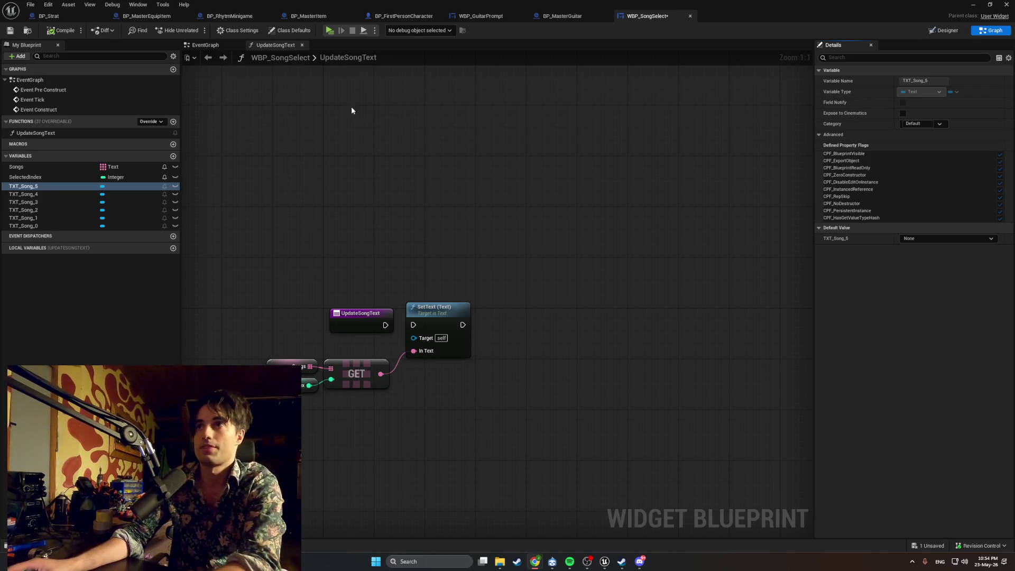
Step: Back in the Designer, delete the extra song text blocks TXT_Song_1 to TXT_Song_5
left_click(935, 33)
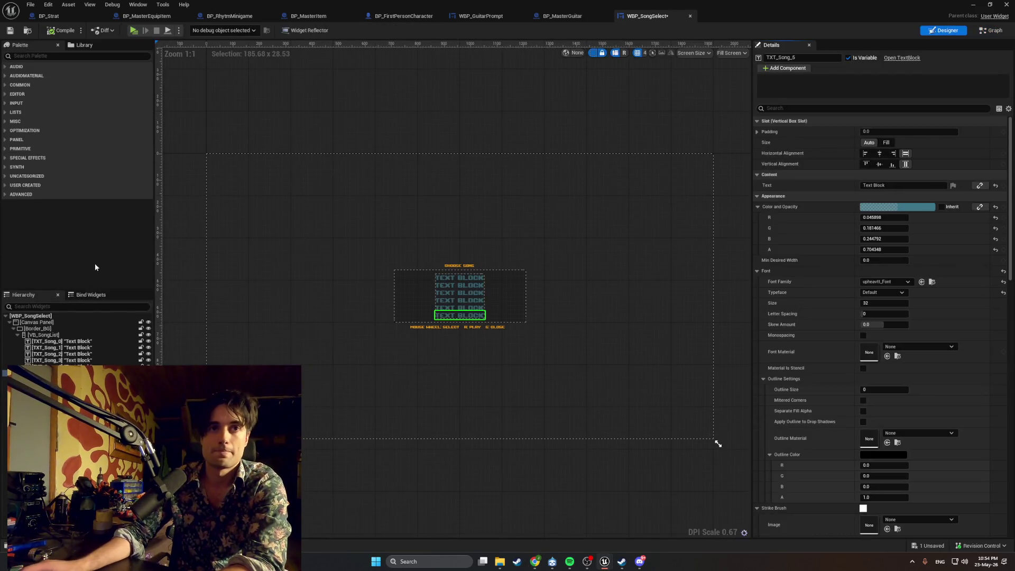
key("Delete")
left_click(69, 348)
key("Delete")
left_click(69, 348)
key("Delete")
left_click(69, 348)
key("Delete")
Step: Start renaming TXT_Song_0 to TXT_Title, then cancel and keep the original name
double_click(69, 341)
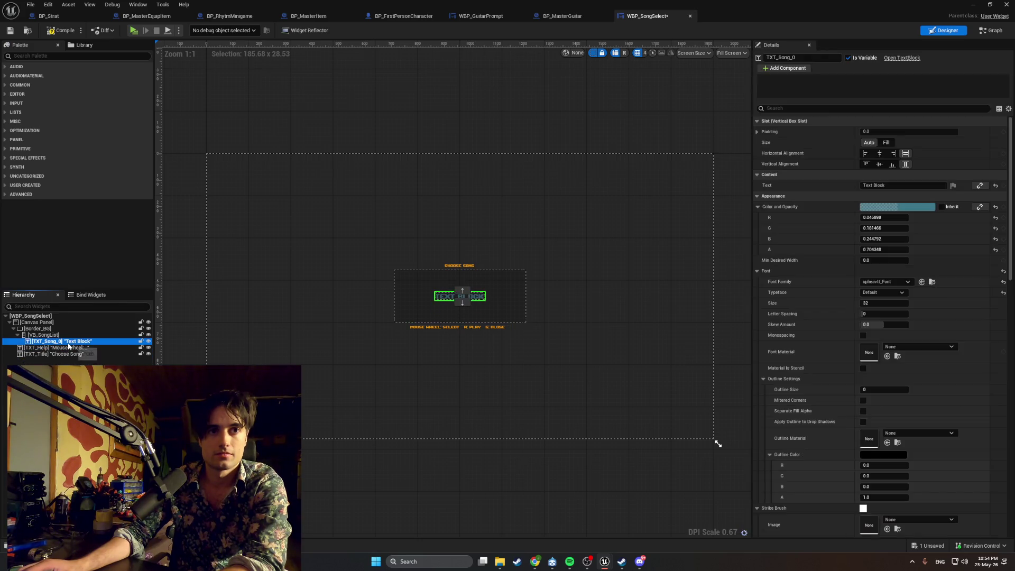
scroll(430, 303, "up", 7)
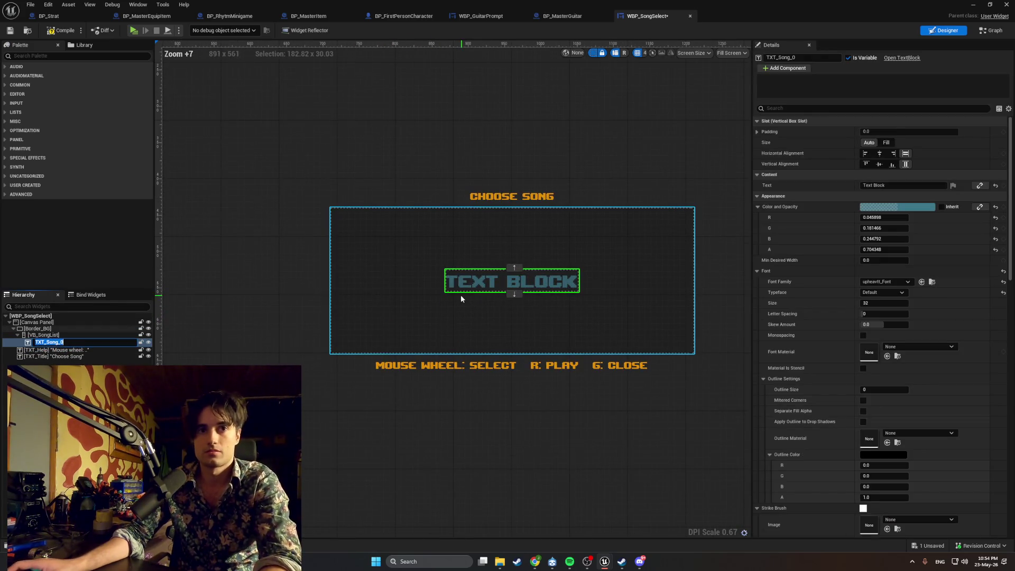
type("TXT_Title")
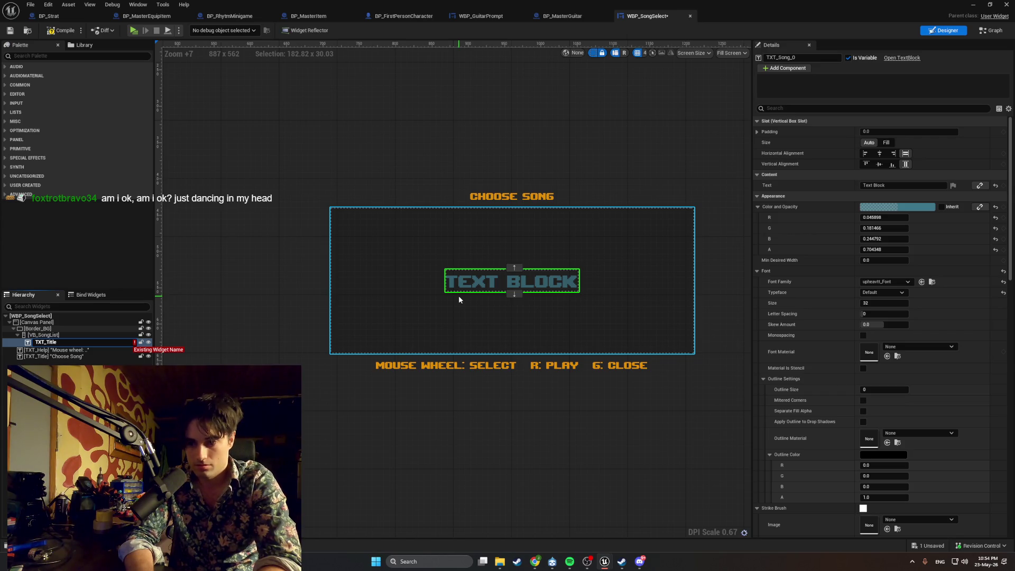
key("BackSpace")
key("BackSpace")
key("BackSpace")
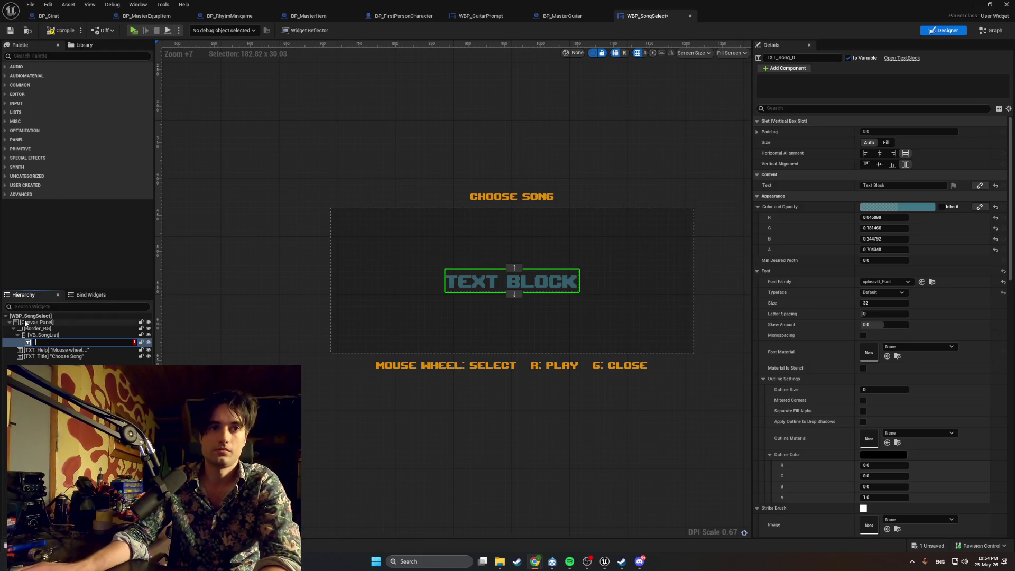
left_click(53, 341)
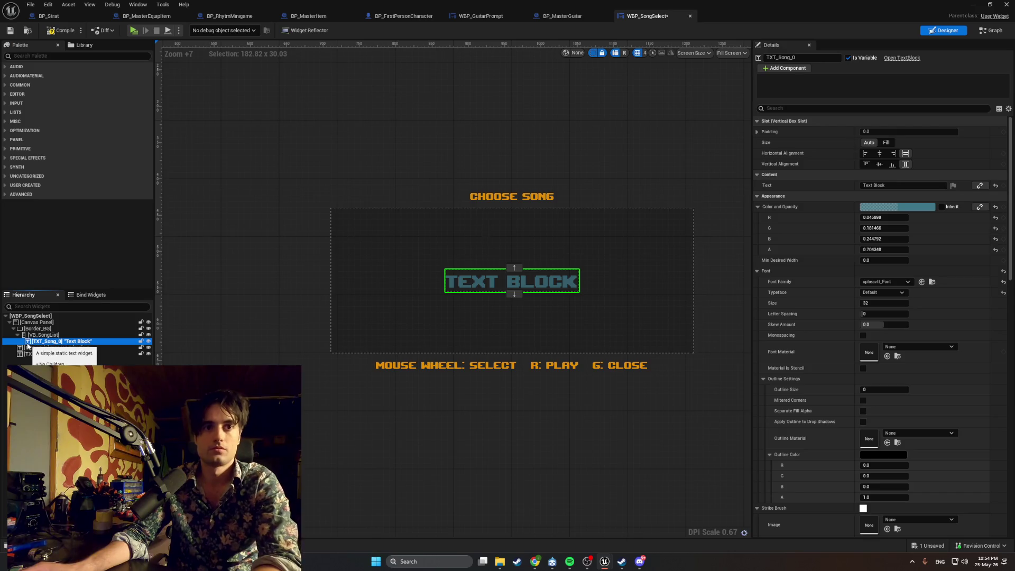
Step: Add a Scroll Box from the Palette into the song list and delete TXT_Song_0
left_click(23, 56)
type("scroll")
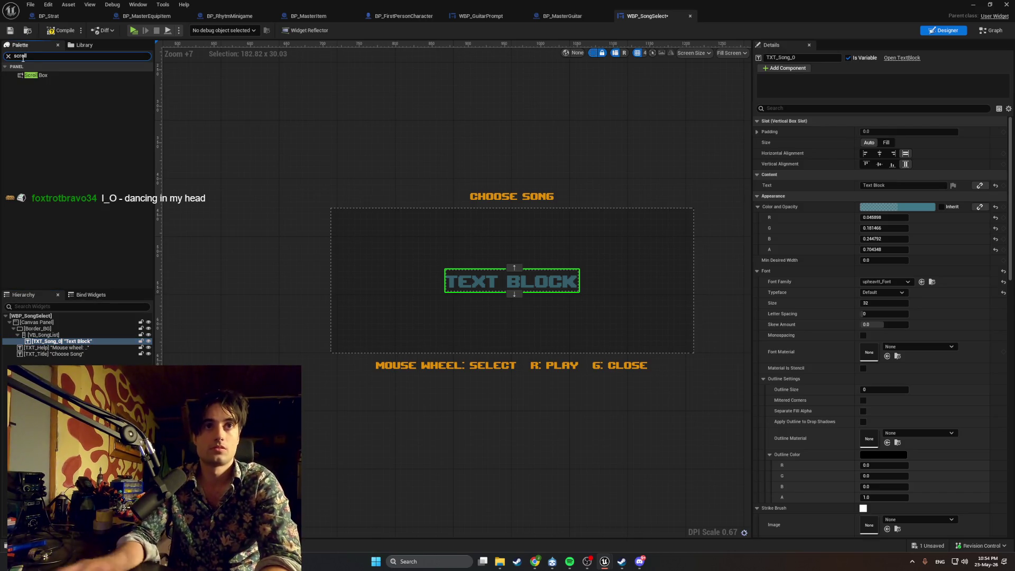
mouse_move(31, 75)
left_mouse_down()
mouse_move(249, 181)
mouse_move(333, 234)
mouse_move(356, 267)
mouse_move(73, 328)
mouse_move(80, 344)
mouse_move(66, 344)
left_mouse_up()
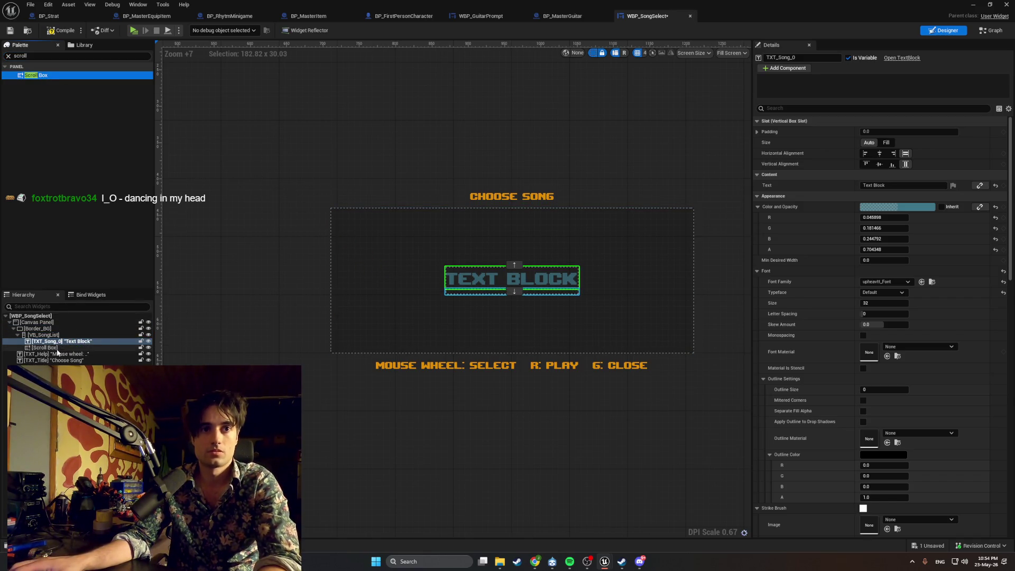
left_click(66, 341)
key("Delete")
Step: Rename the scroll box to ScrollBox_Songs and mark it as a variable
left_click(60, 342)
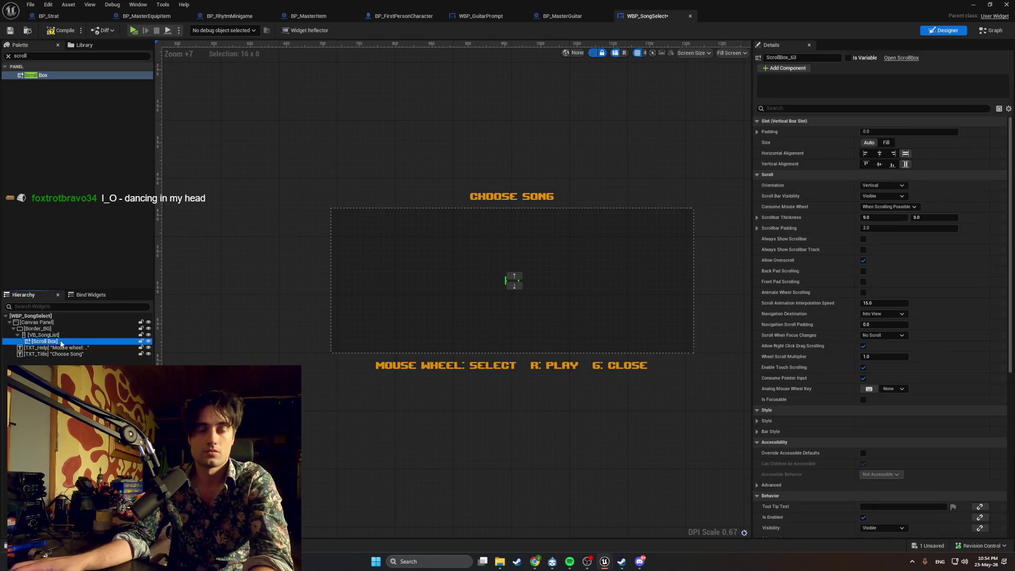
left_click(60, 342)
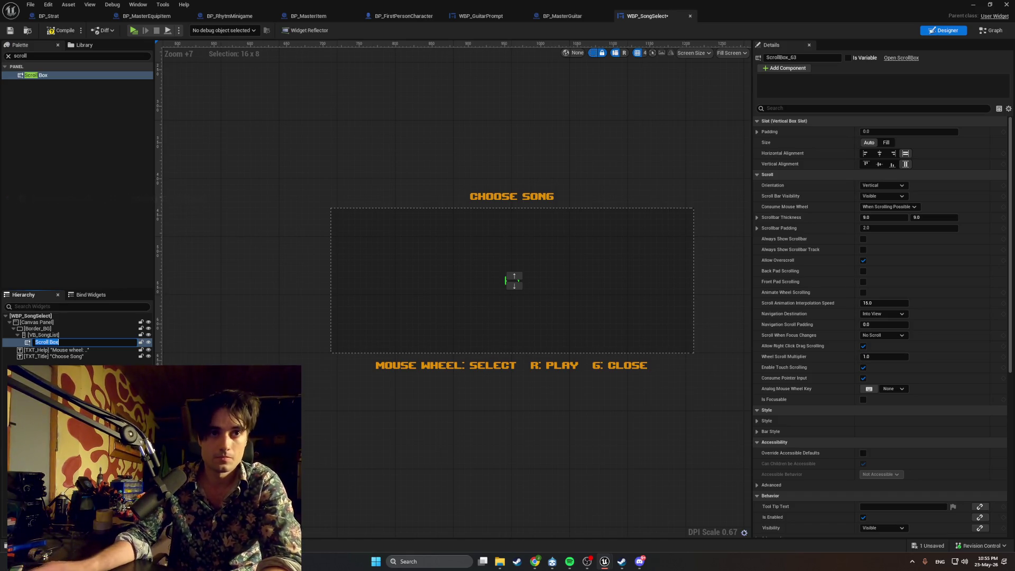
type("ScrollBox_")
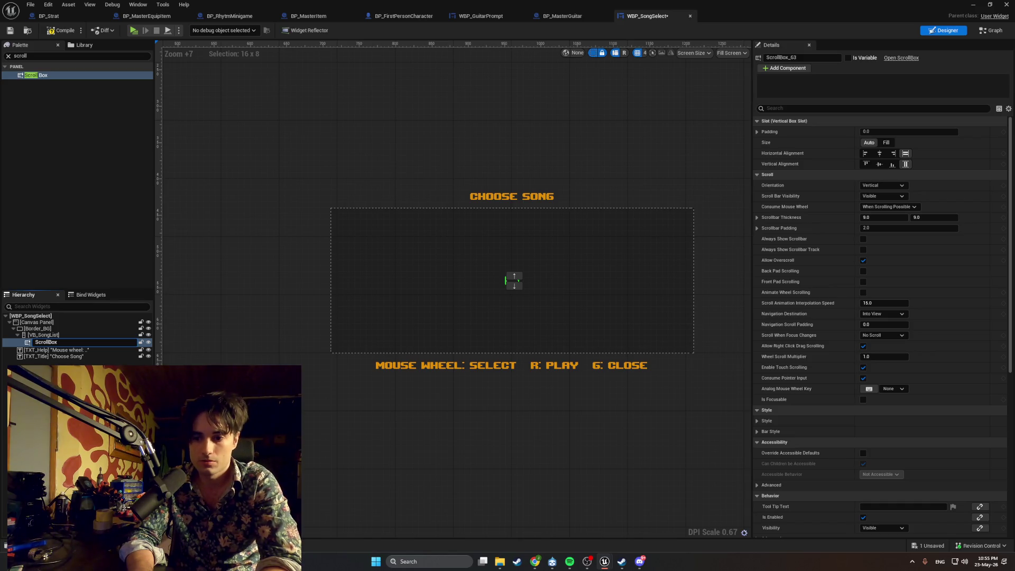
type("Songs")
key("Return")
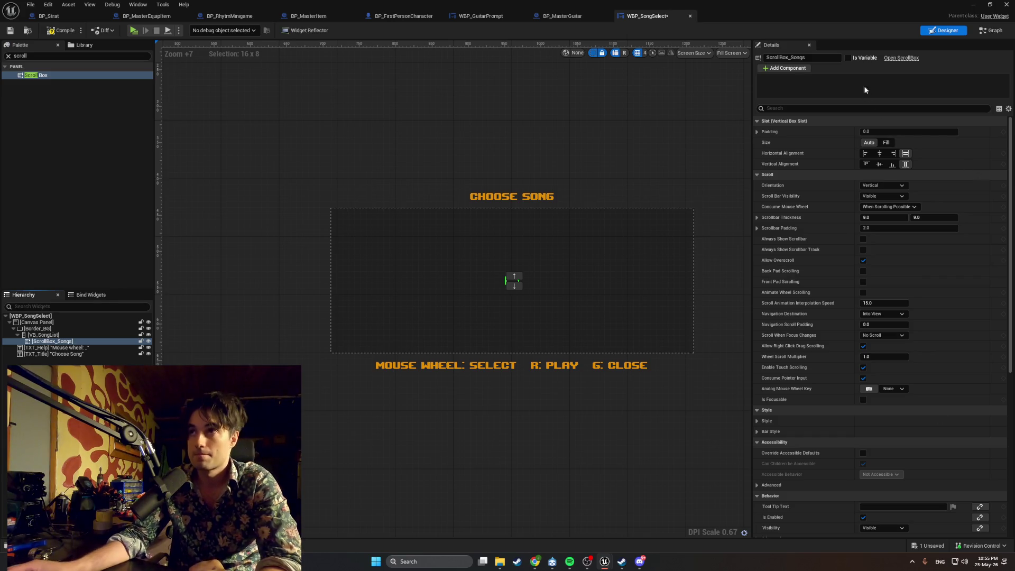
left_click(848, 58)
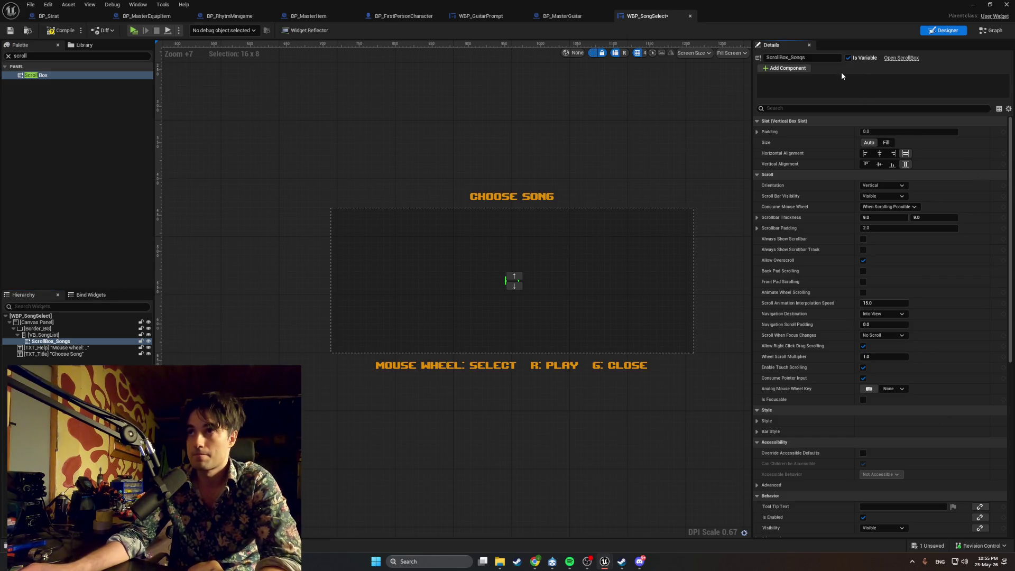
Step: Centre ScrollBox_Songs horizontally and vertically, capture a screenshot, and compile WBP_SongSelect
left_click(60, 32)
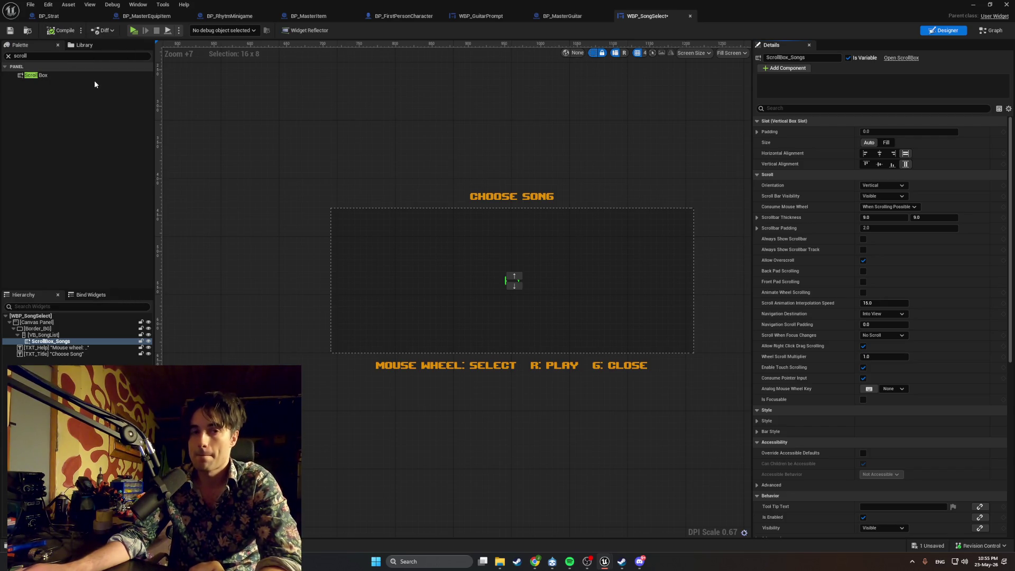
left_click(879, 154)
left_click(880, 164)
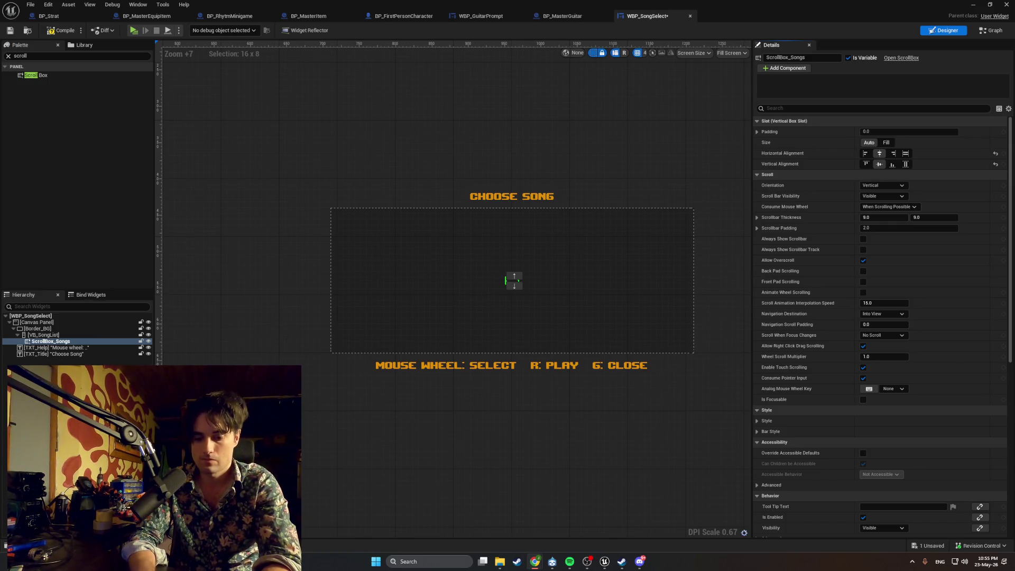
key("super+shift+s")
mouse_move(968, 496)
left_mouse_down()
mouse_move(38, 16)
mouse_move(1, 31)
left_mouse_up()
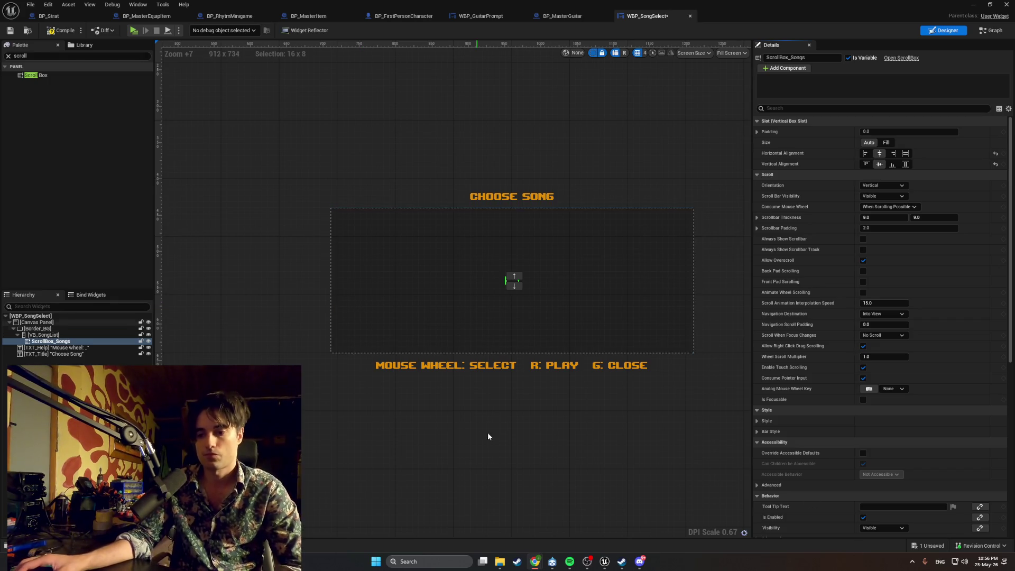
left_click(54, 33)
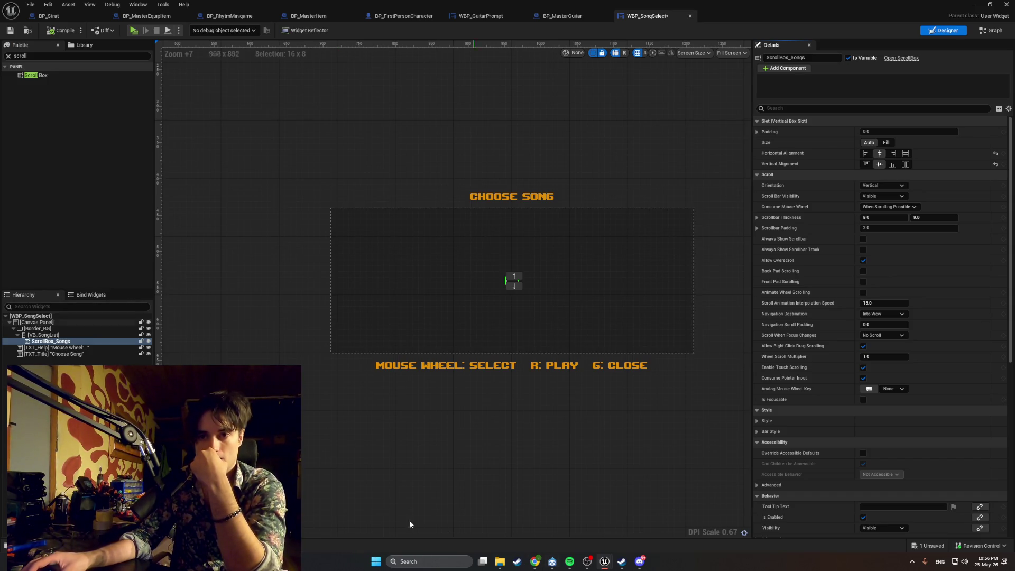
Step: Create a Widget Blueprint based on User Widget in the RhythmMinigame UI folder
key("ctrl+space")
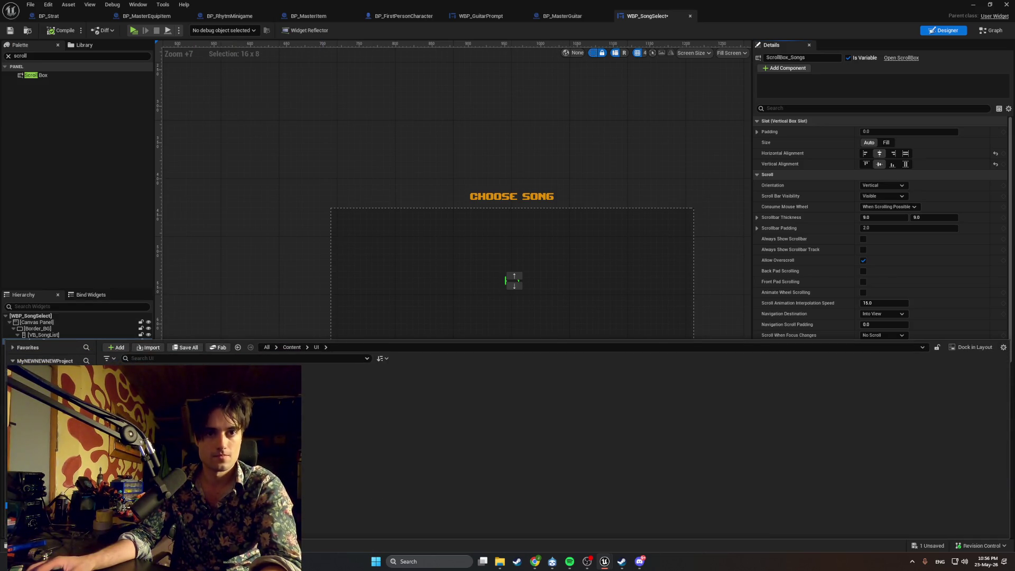
double_click(328, 418)
right_click(273, 407)
key("Escape")
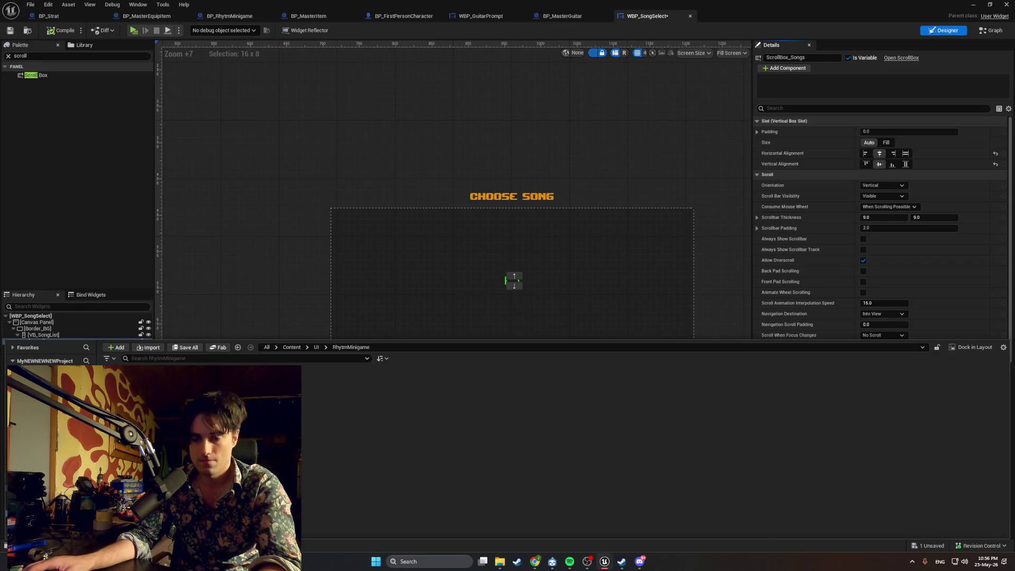
right_click(290, 407)
mouse_move(328, 391)
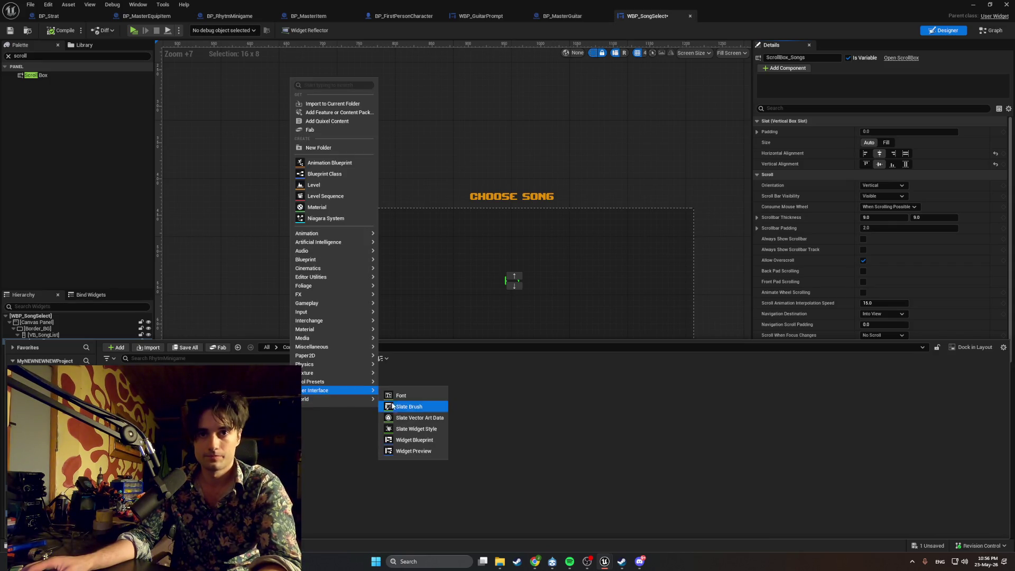
left_click(417, 439)
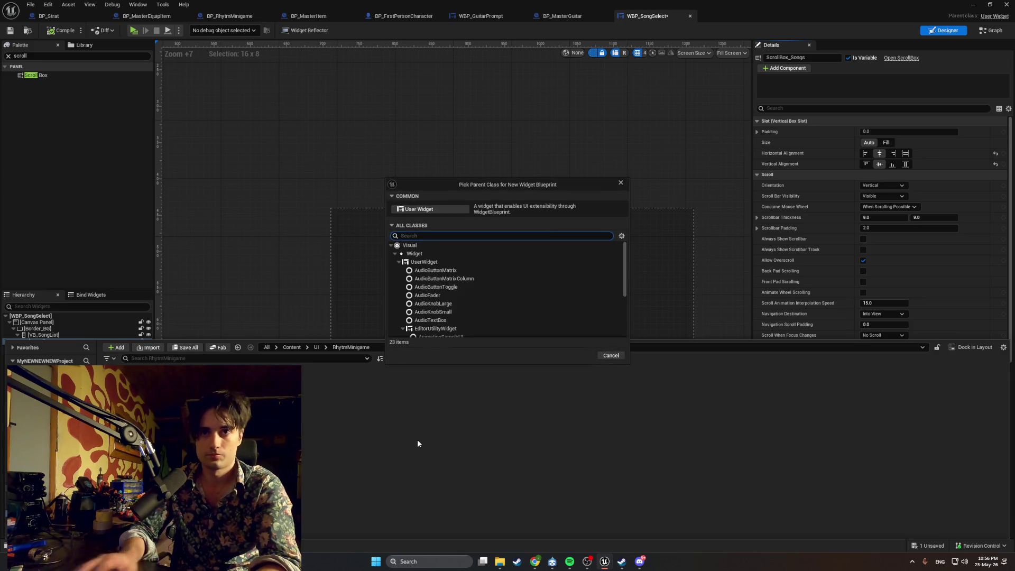
left_click(445, 208)
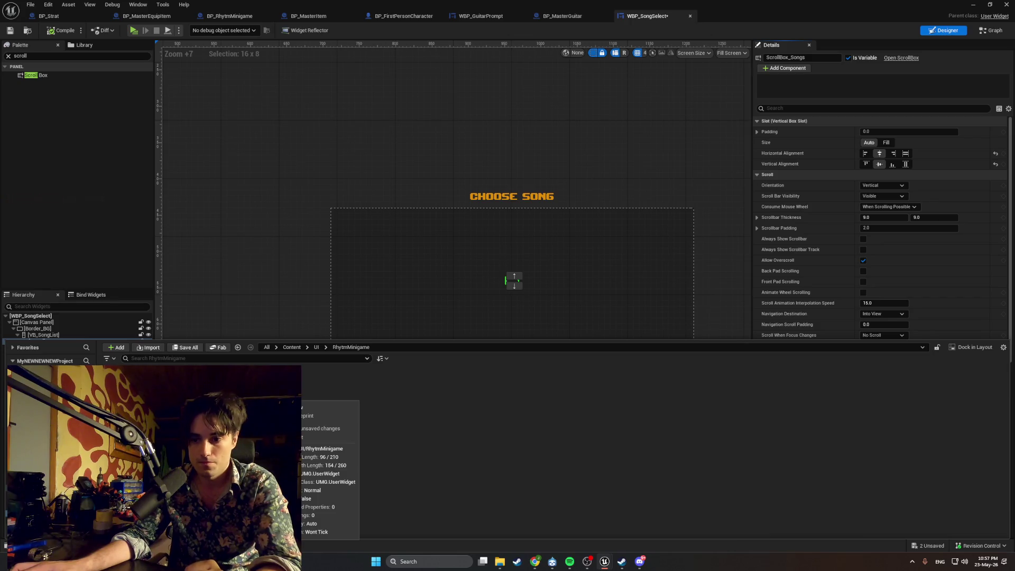
Step: Open WBP_SongRow and drag a Canvas Panel from the Palette in as its root
double_click(254, 402)
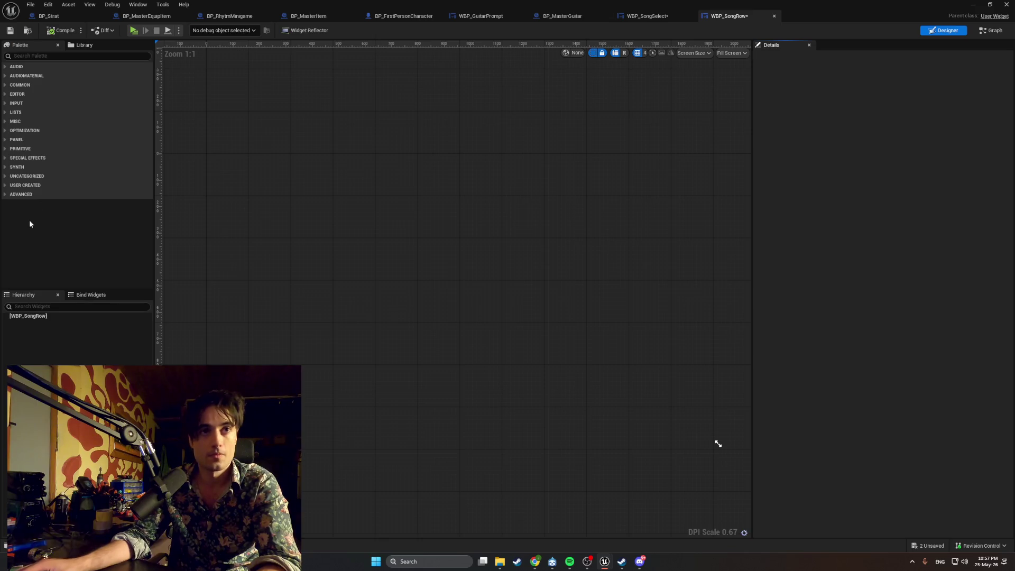
left_click(30, 56)
type("can")
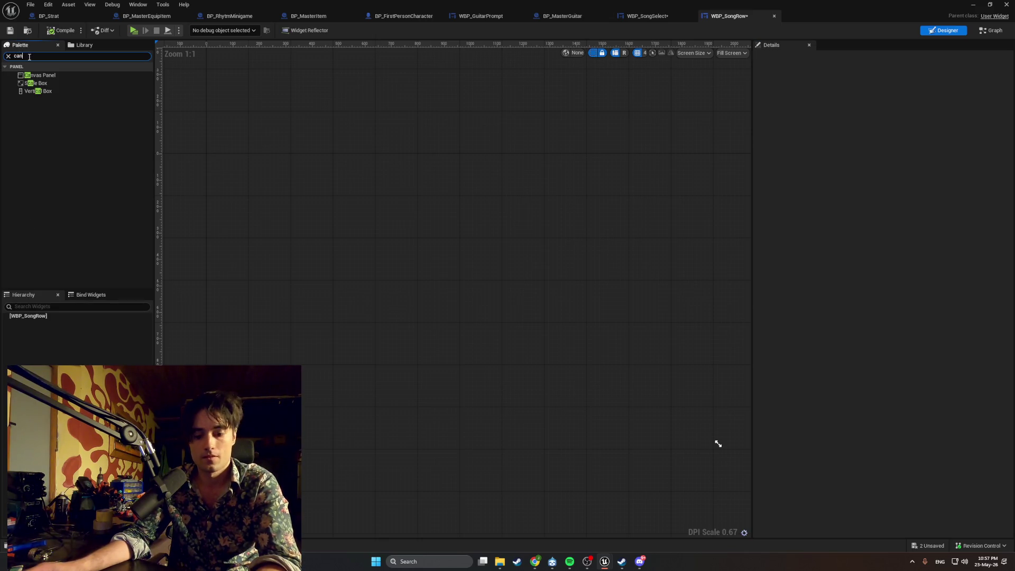
left_click(106, 75)
left_click_drag(121, 75, 397, 263)
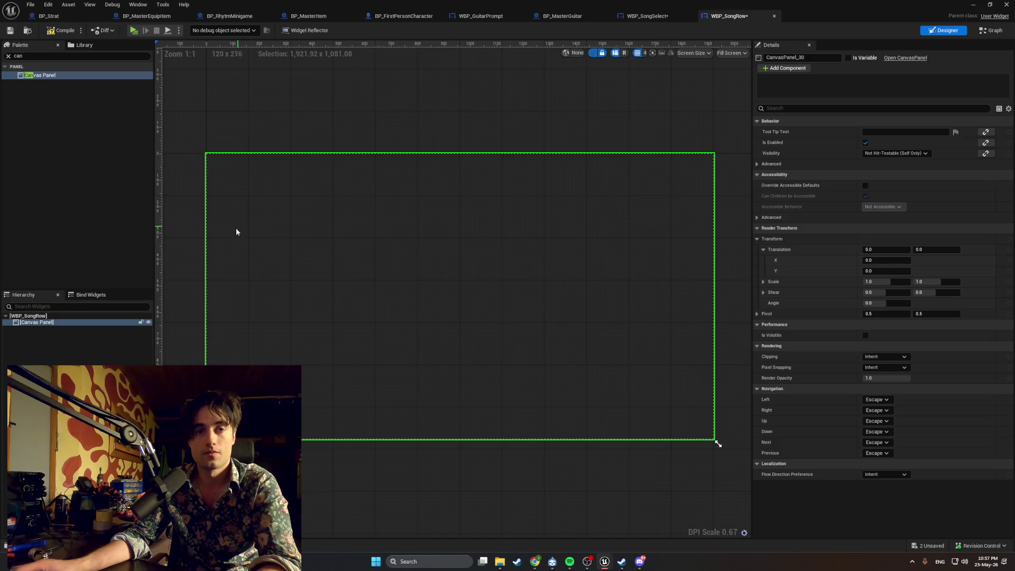
Step: Find Text in the Palette and drag a Text block near the canvas centre
left_click(35, 57)
type("text")
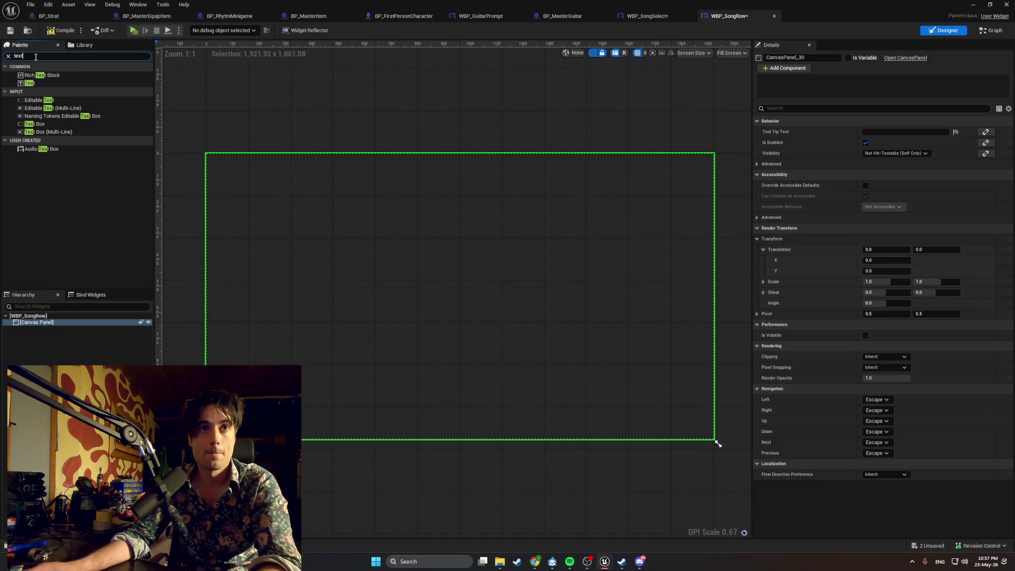
left_click_drag(39, 84, 367, 279)
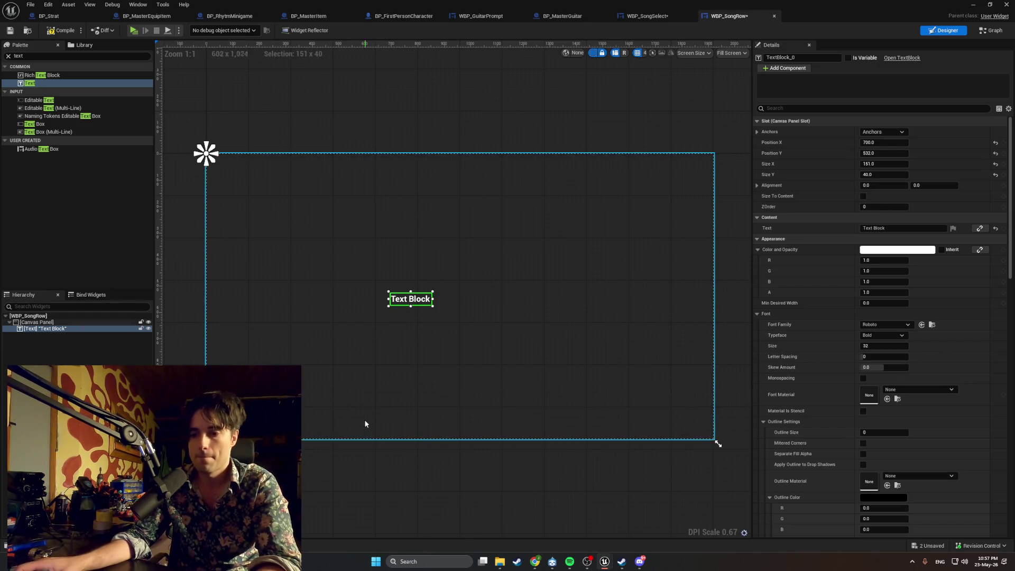
Step: Rename the text block TXT_SongName, make it a variable, and compile WBP_SongRow
left_click(65, 331)
type("TXT_SongName")
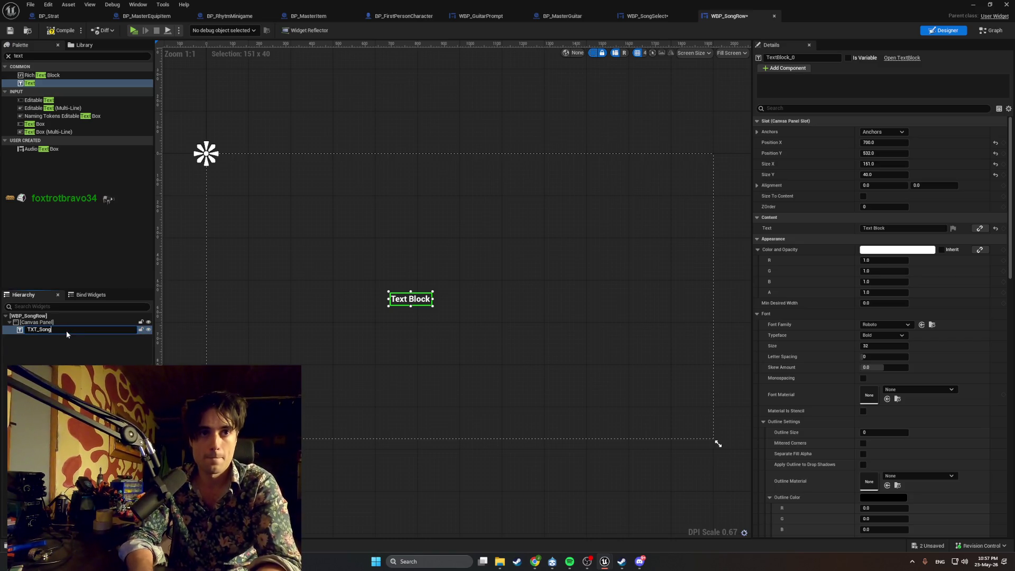
key("Return")
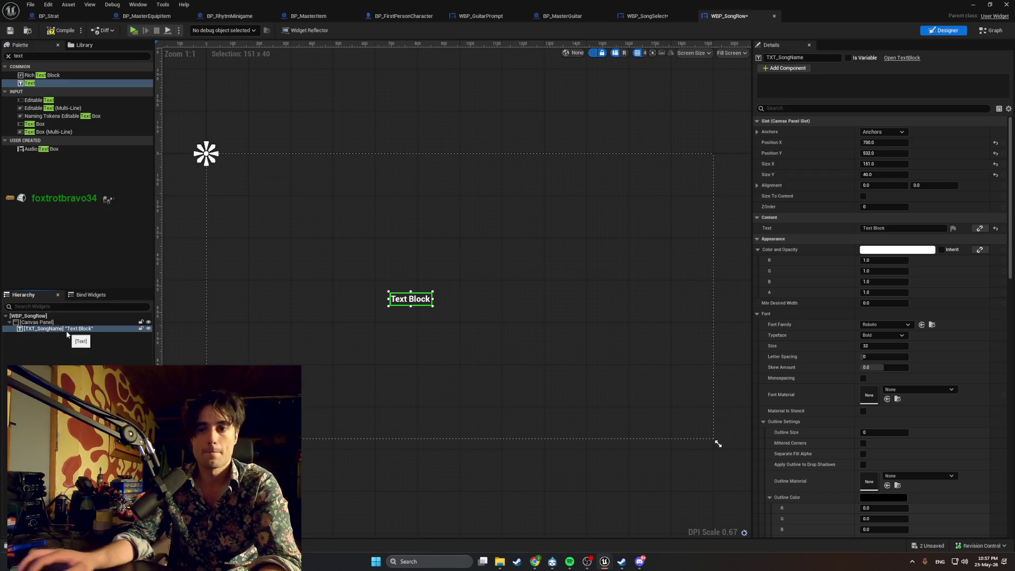
left_click(849, 57)
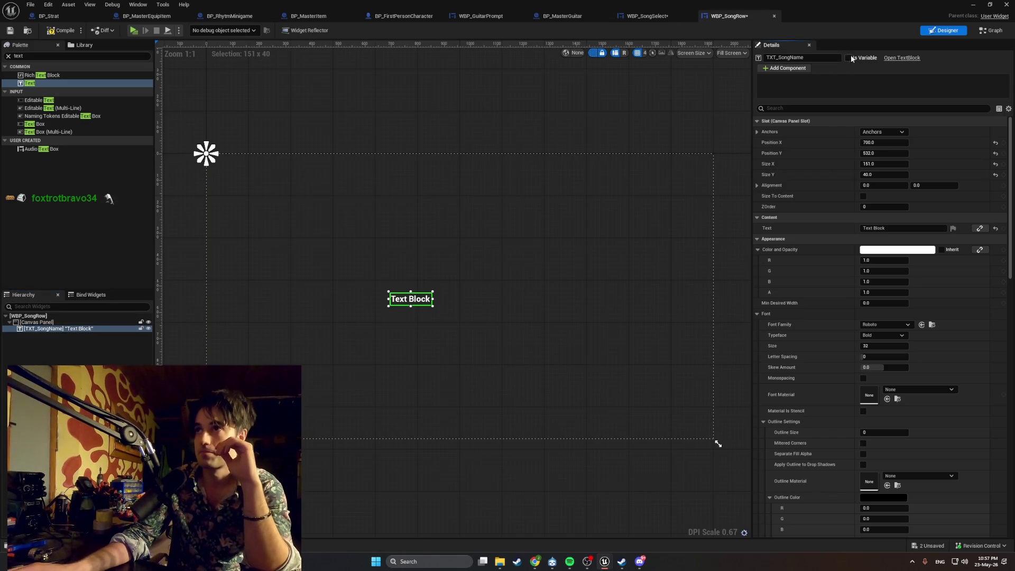
left_click(65, 30)
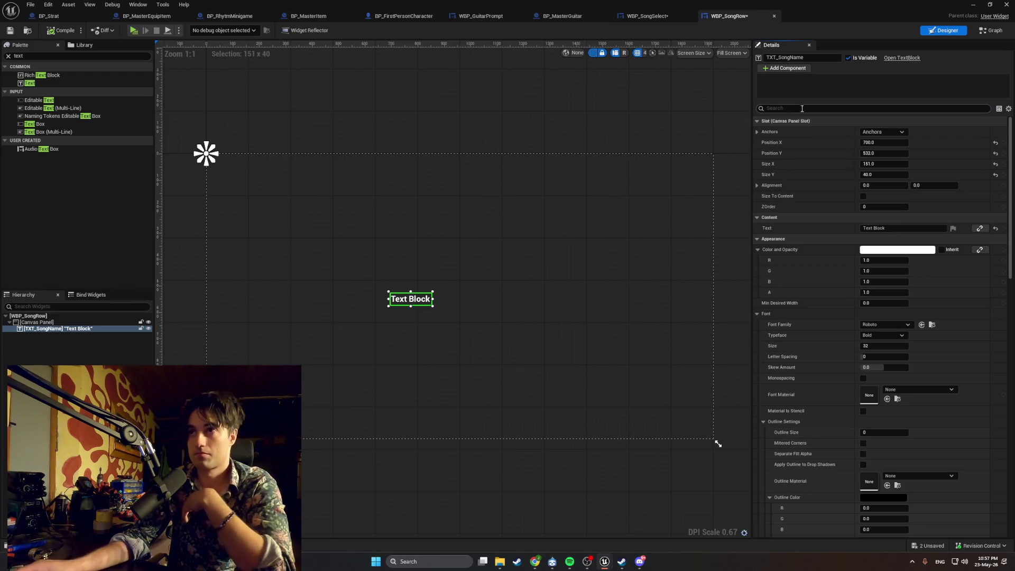
Step: Centre-justify the song name text and switch its font to upheavtt_Font
type("just")
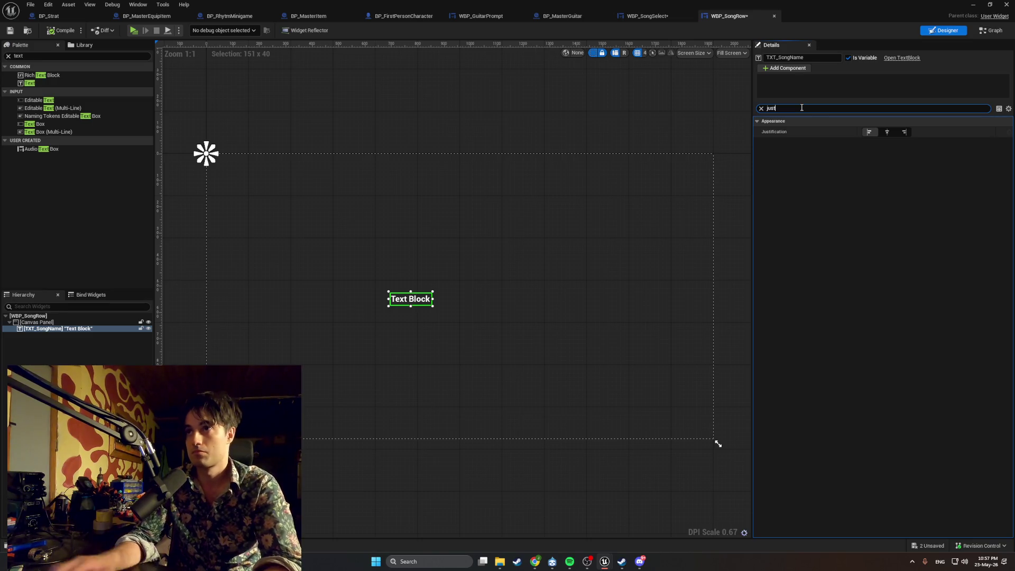
left_click(887, 132)
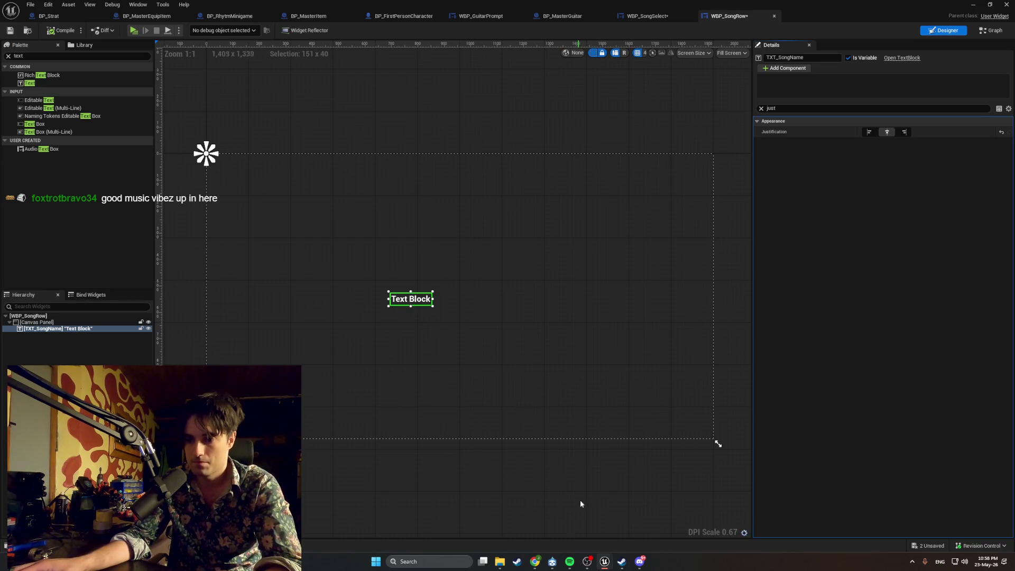
left_click(761, 109)
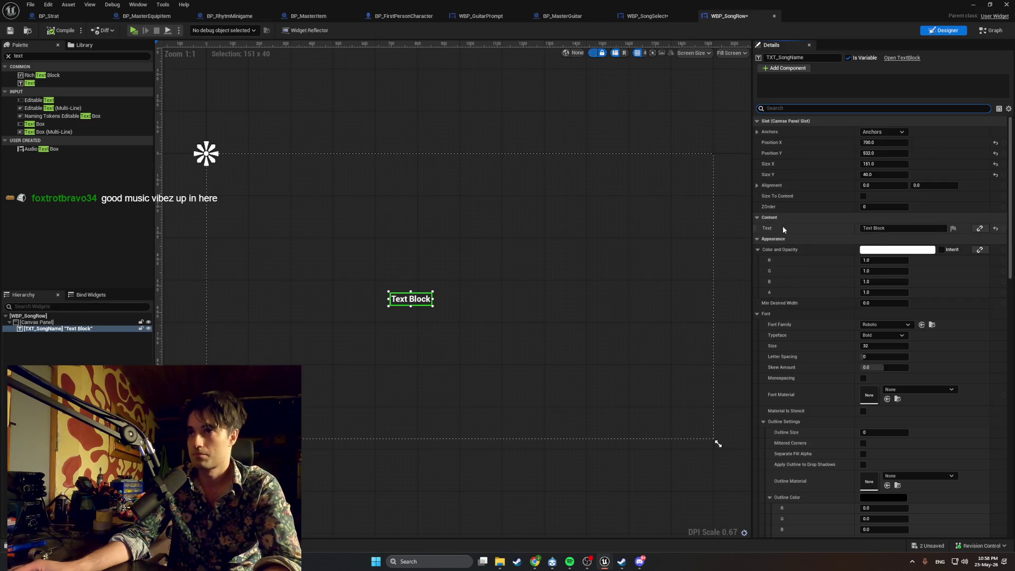
left_click(894, 325)
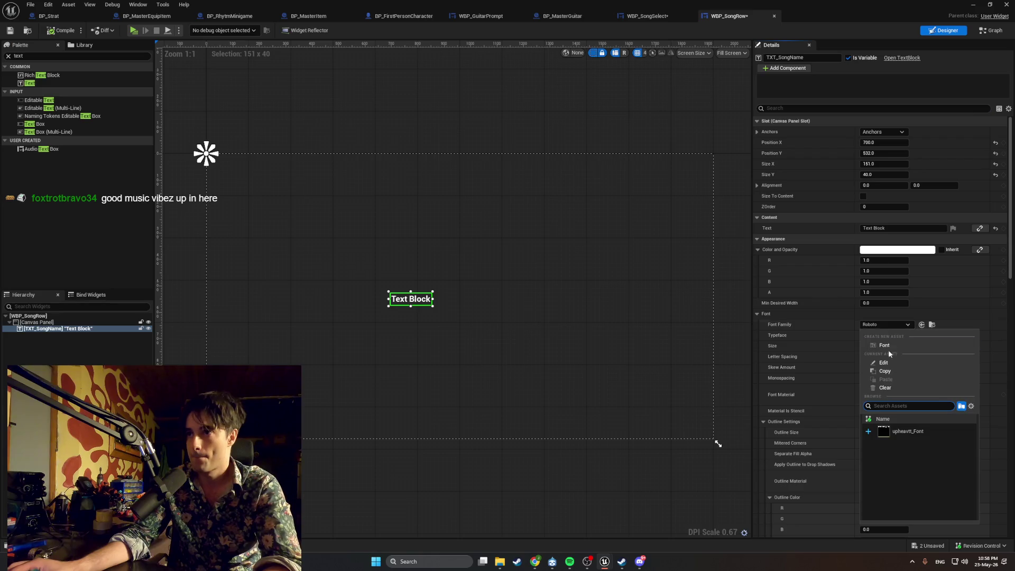
left_click(911, 431)
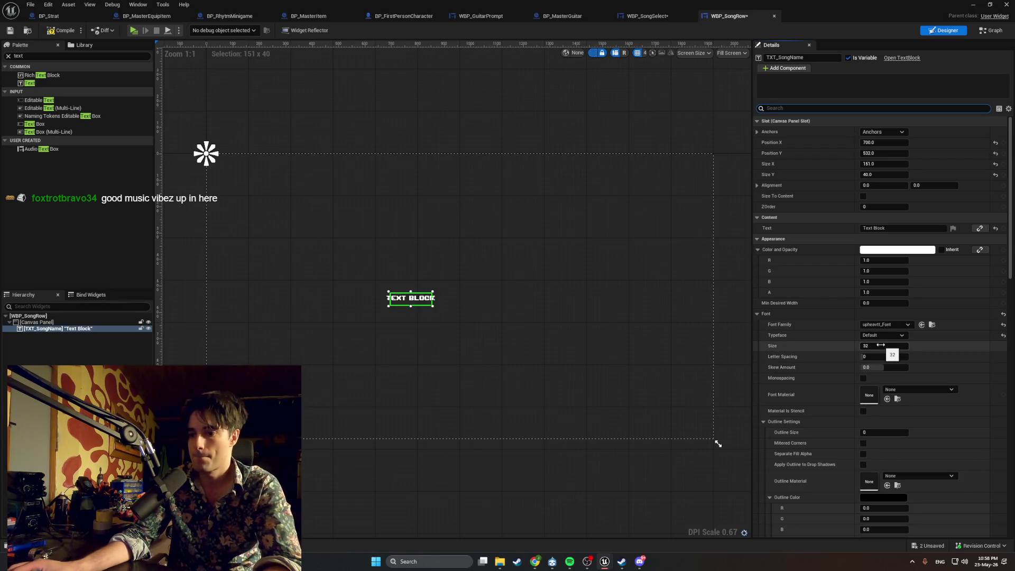
Step: Tint the text a dark muted blue at about 0.95 alpha
left_click(897, 250)
left_click_drag(744, 323, 707, 300)
left_click_drag(806, 275, 806, 319)
left_click_drag(732, 394, 743, 395)
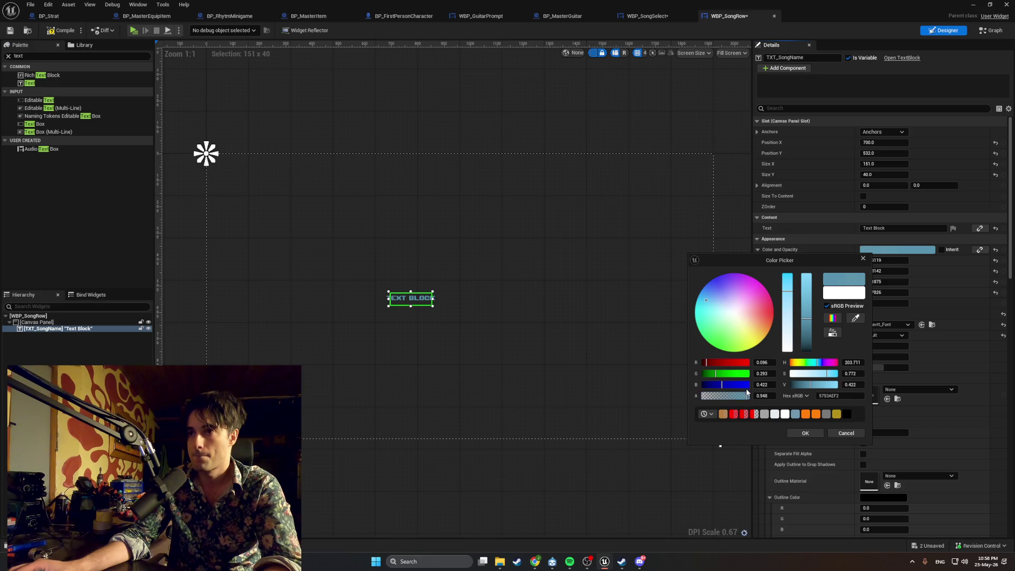
key("Return")
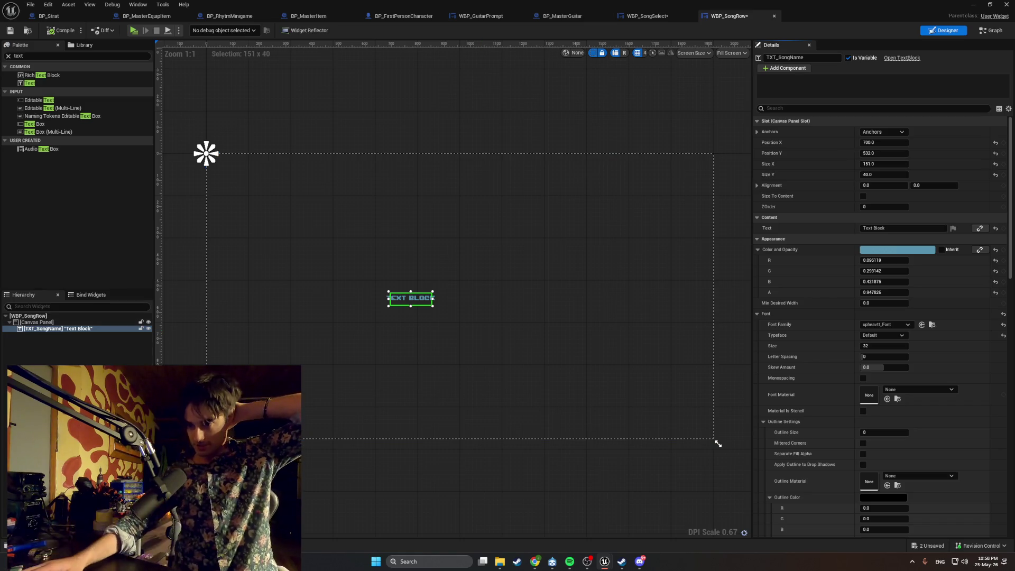
key("alt+Tab")
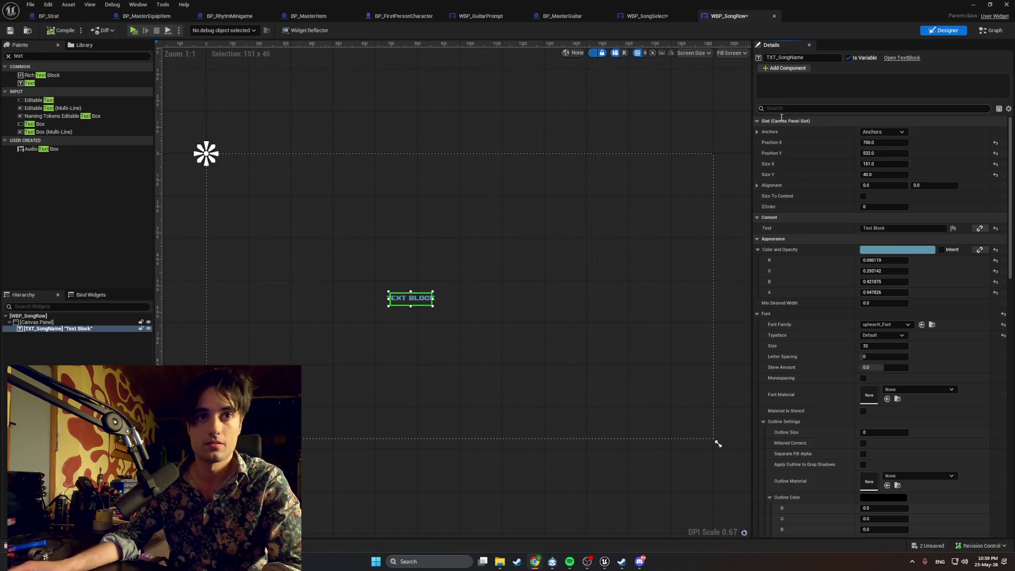
Step: Anchor TXT_SongName to stretch over the full canvas and screenshot the anchor presets
left_click(879, 131)
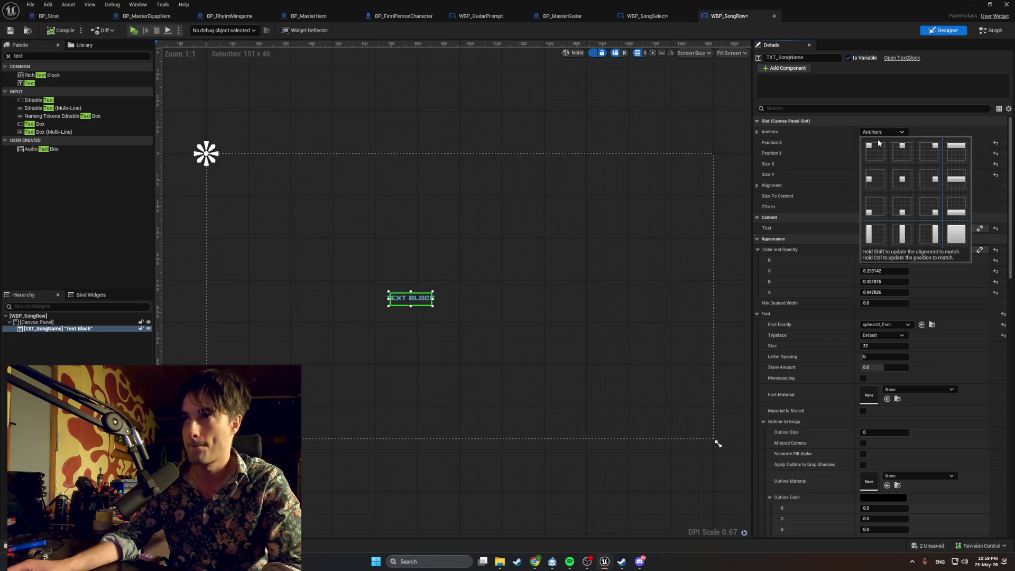
left_click(956, 240)
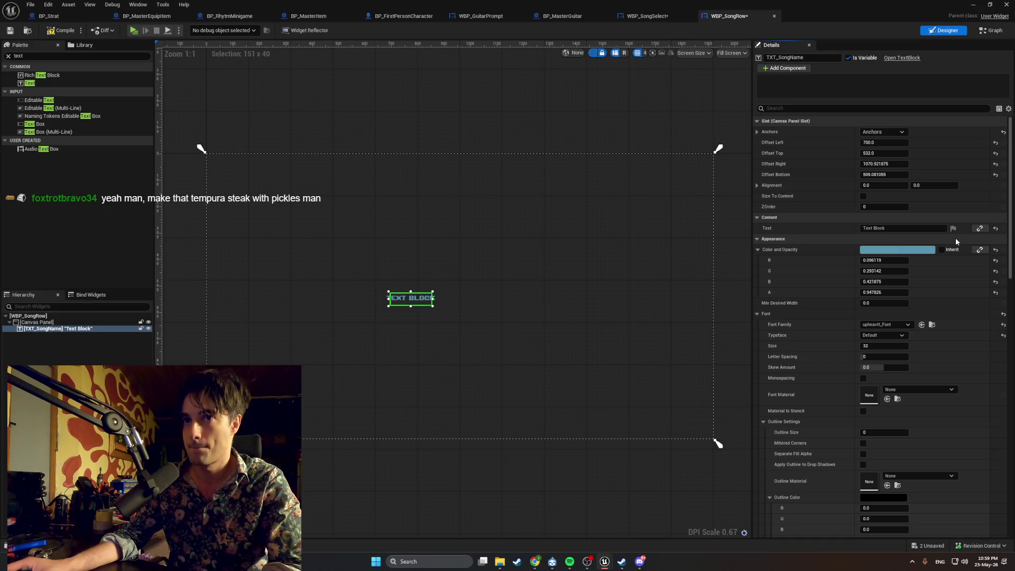
left_click(901, 132)
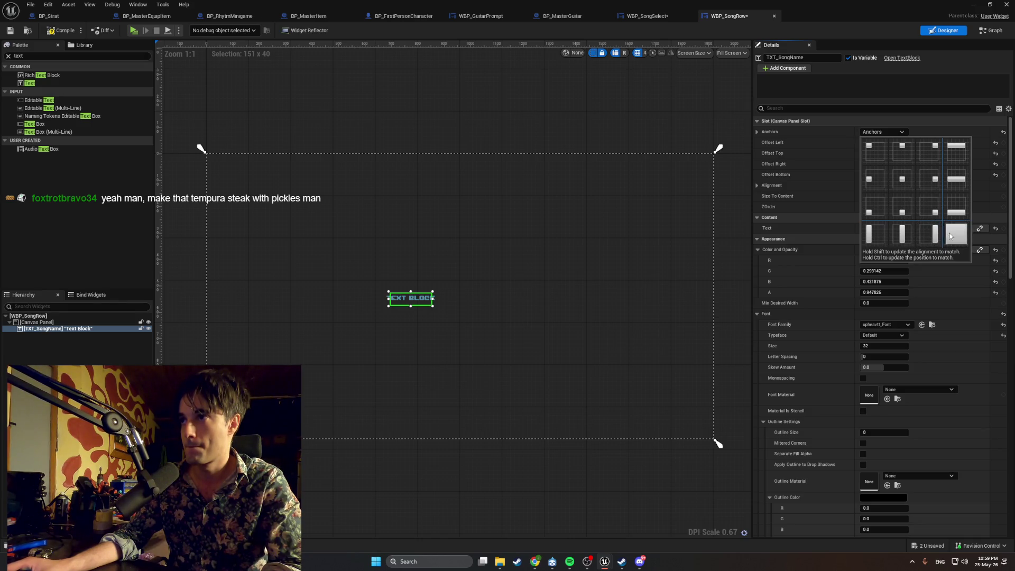
key("super+shift+s")
mouse_move(972, 254)
left_mouse_down()
mouse_move(951, 220)
mouse_move(854, 135)
left_mouse_up()
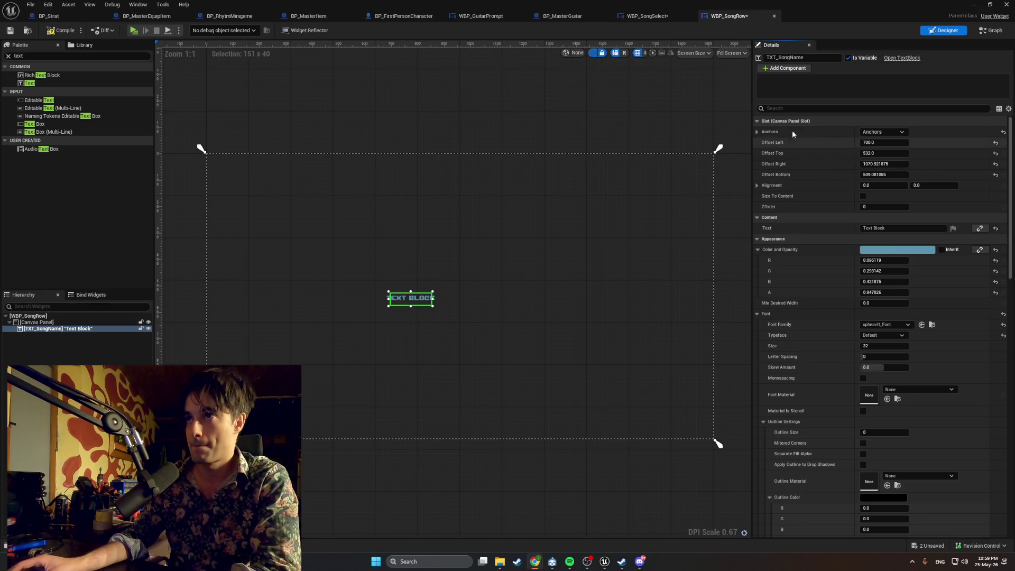
Step: Show alignment X and Y, then re-anchor TXT_SongName from top-centre to full-canvas stretch
left_click(757, 186)
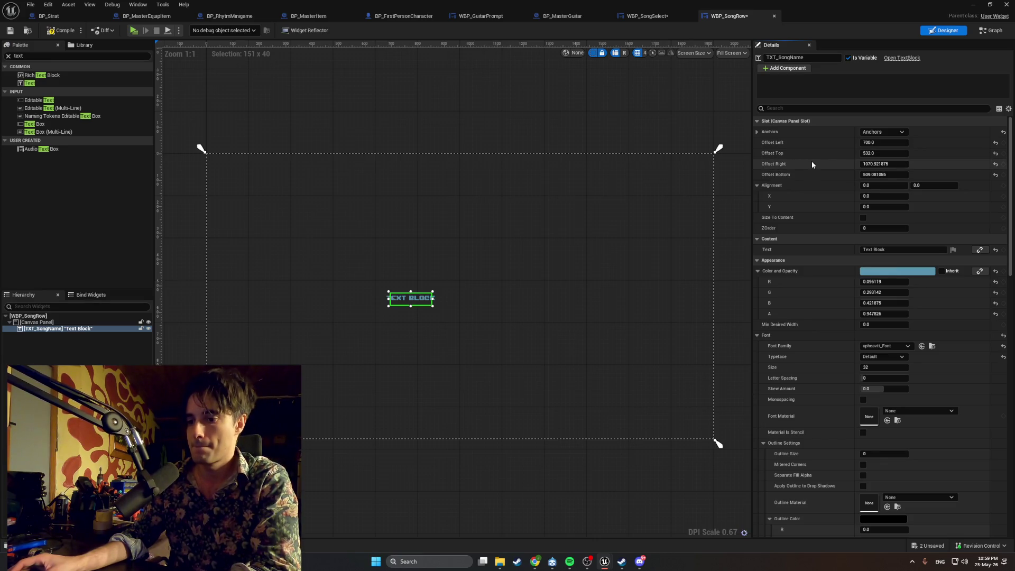
left_click(74, 329)
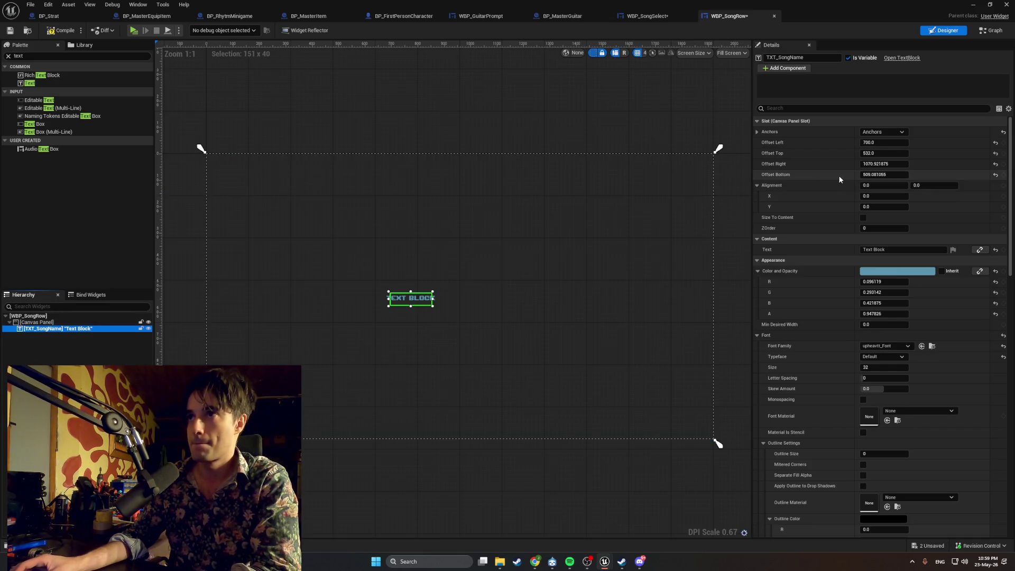
left_click(888, 132)
left_click(895, 150)
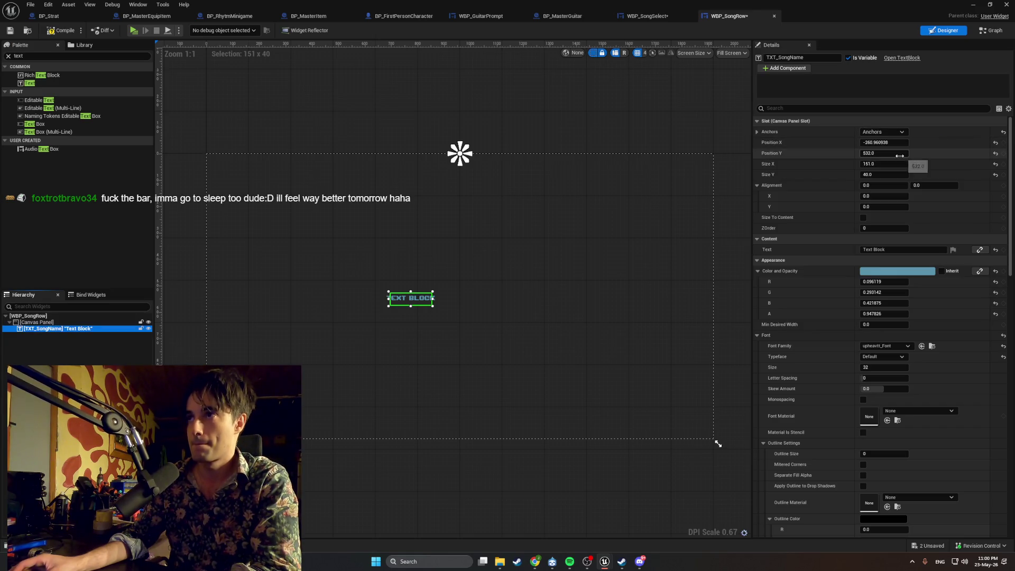
left_click(890, 136)
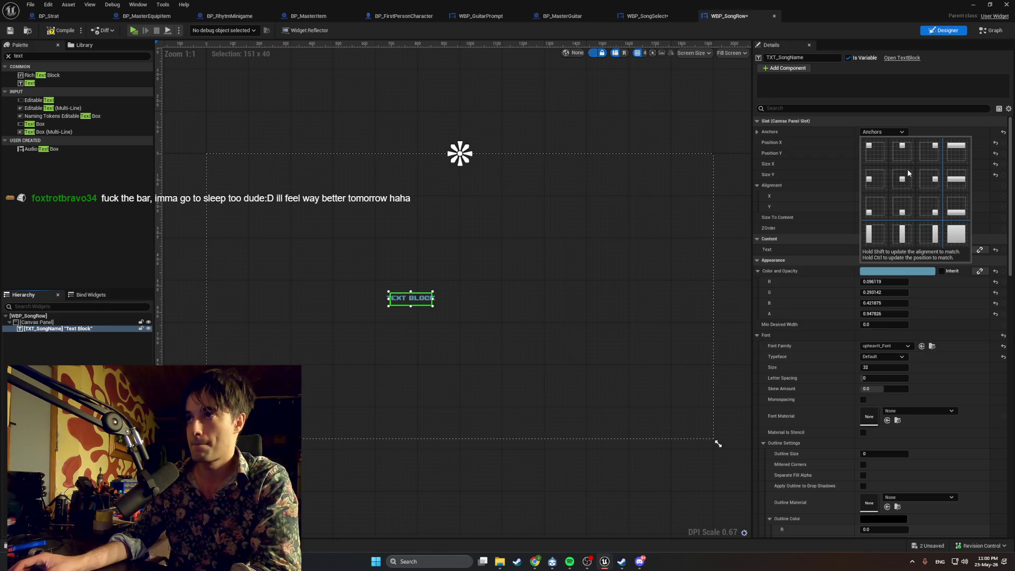
left_click(952, 231)
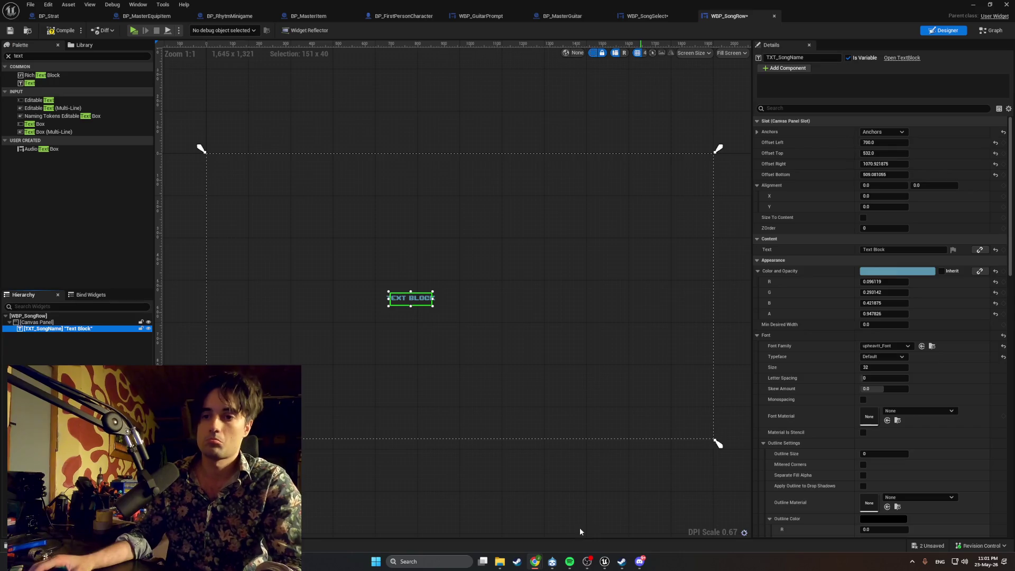
mouse_move(536, 561)
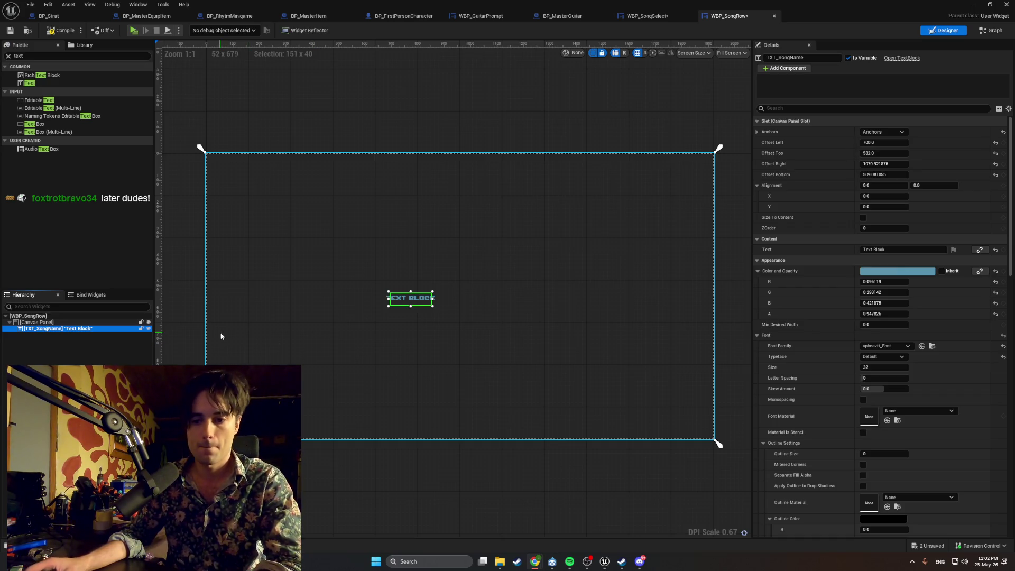
Step: Delete the TXT_SongName text block from the canvas
double_click(85, 329)
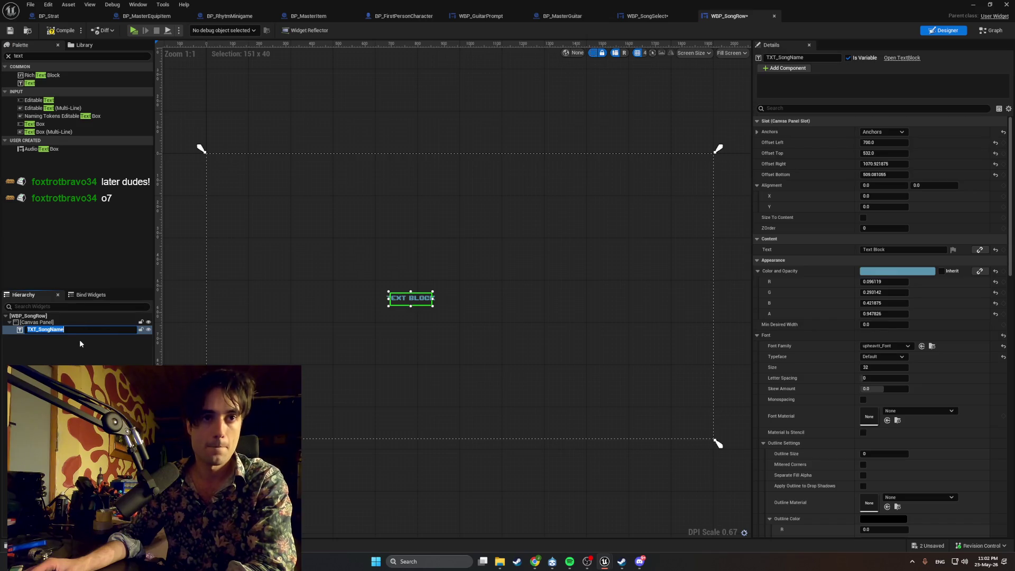
left_click(80, 339)
left_click(68, 332)
key("Delete")
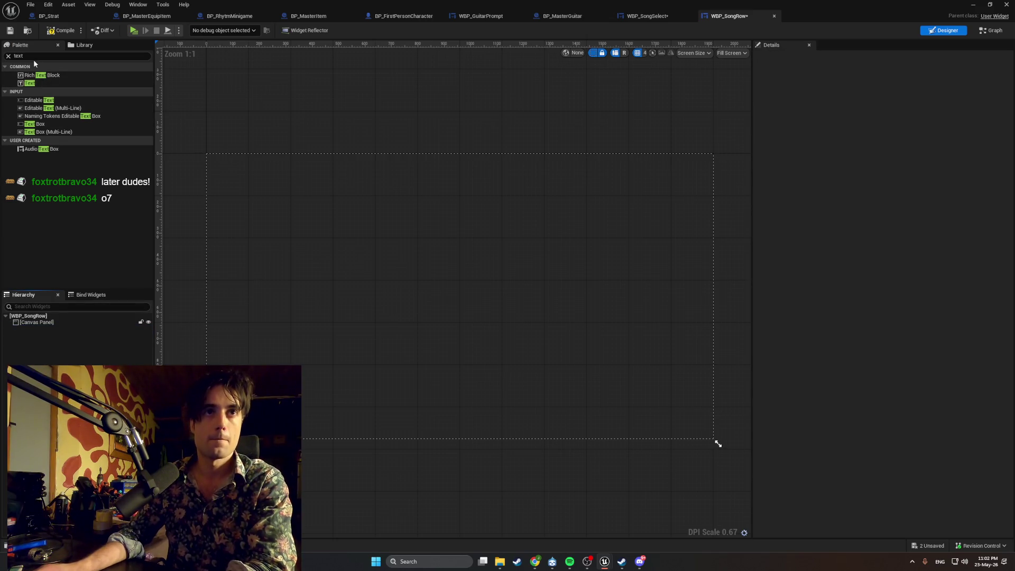
Step: Add a Size Box to the canvas, name it SizeBox_Row, and tick Width Override
double_click(33, 56)
type("size box")
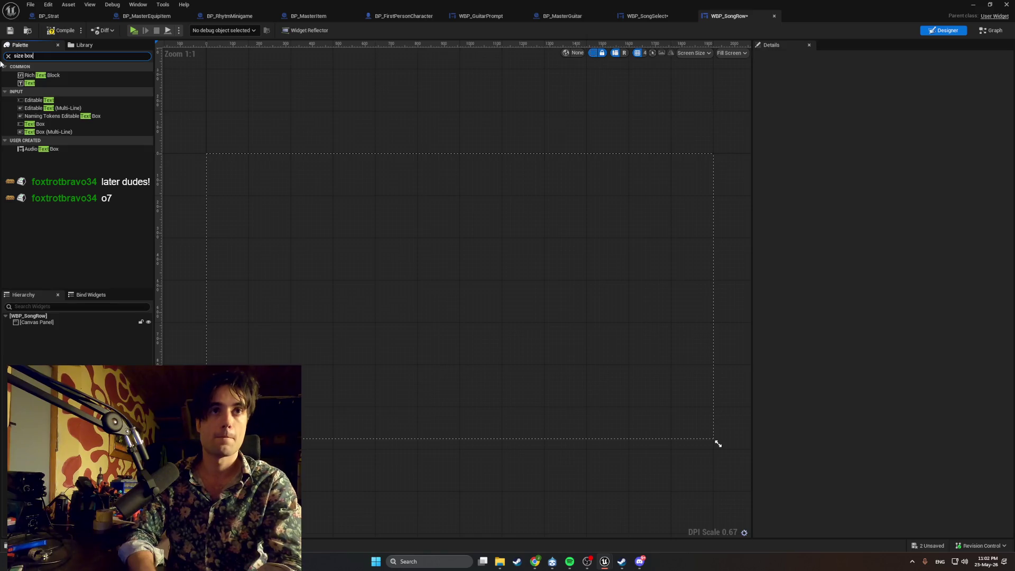
mouse_move(34, 75)
left_mouse_down()
mouse_move(137, 121)
mouse_move(352, 264)
left_mouse_up()
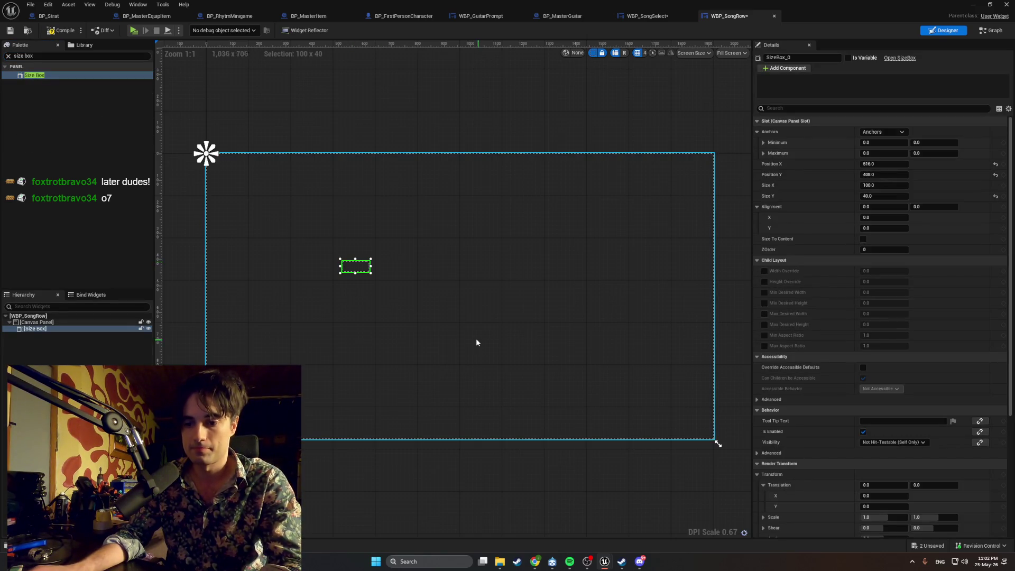
left_click(51, 329)
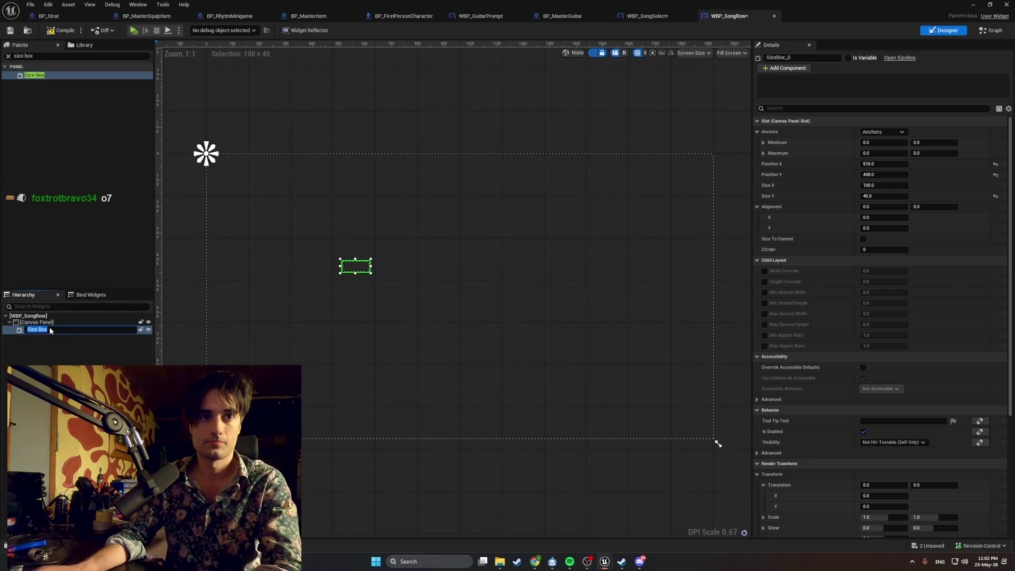
type("Siz")
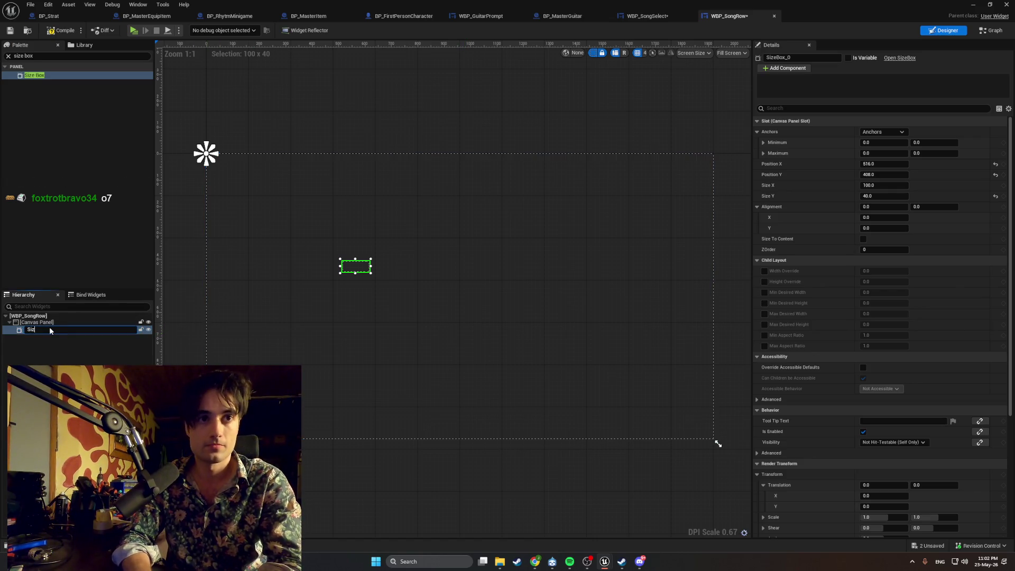
type("eBox_Row")
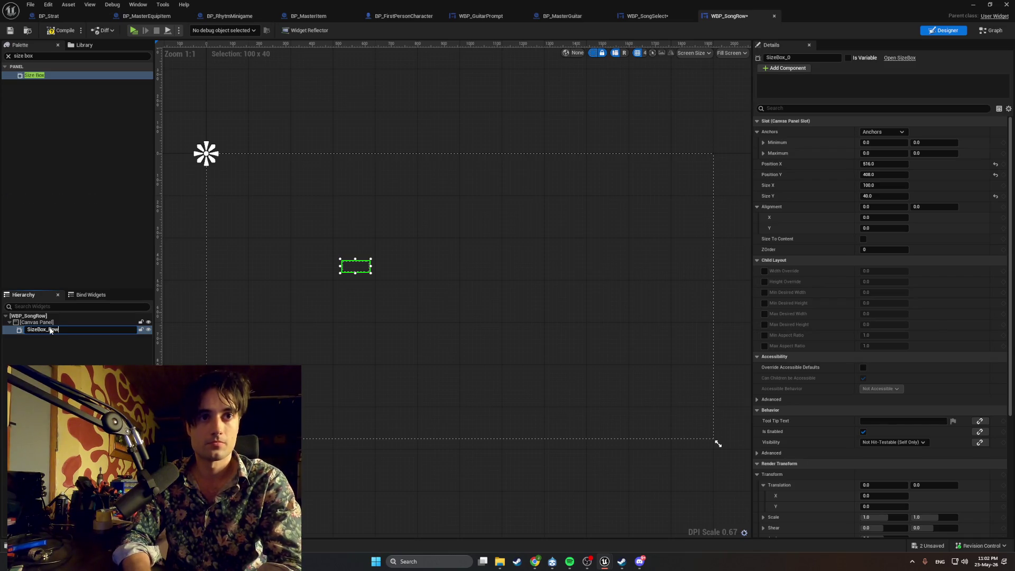
key("Return")
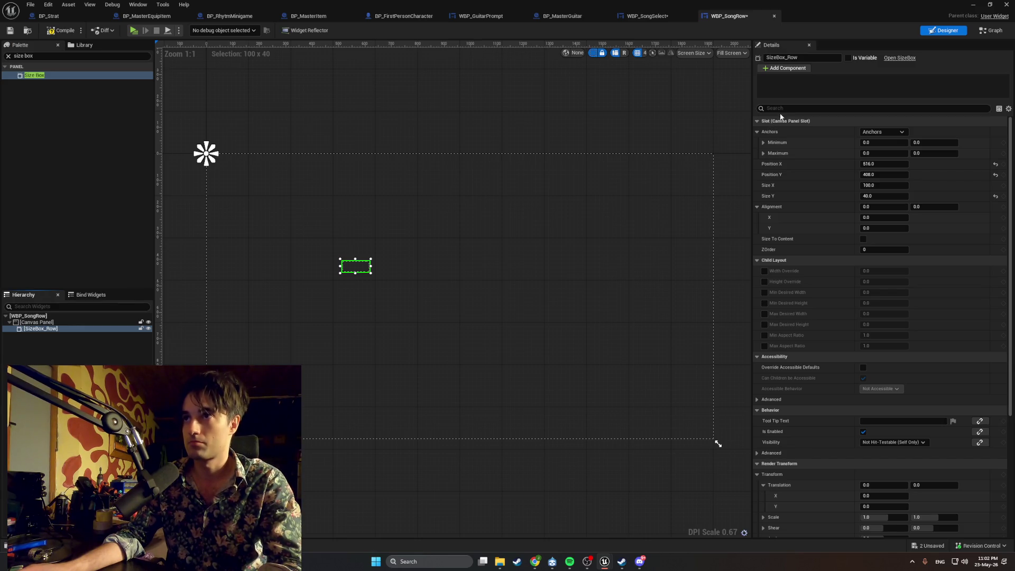
type("wid")
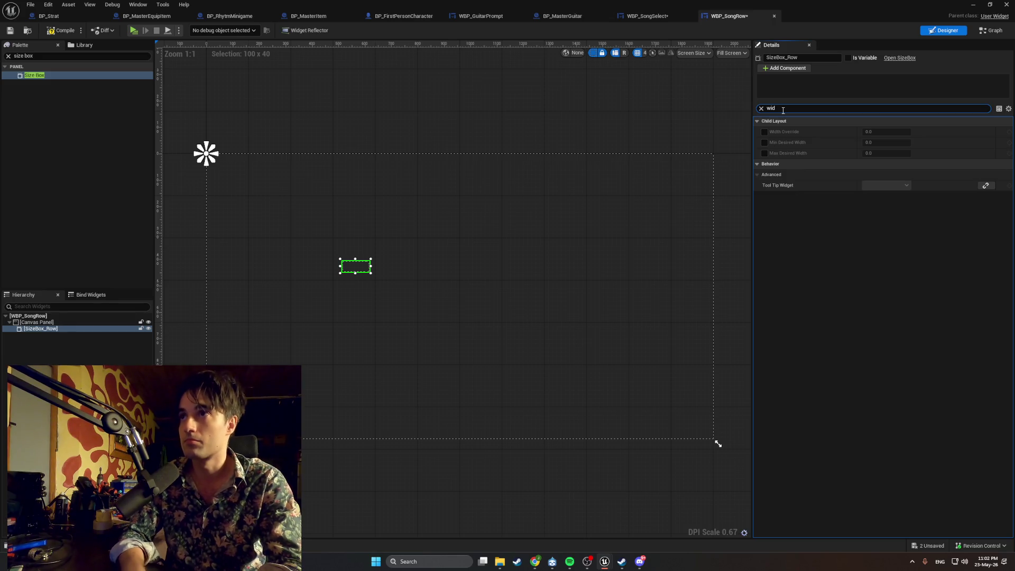
left_click(764, 132)
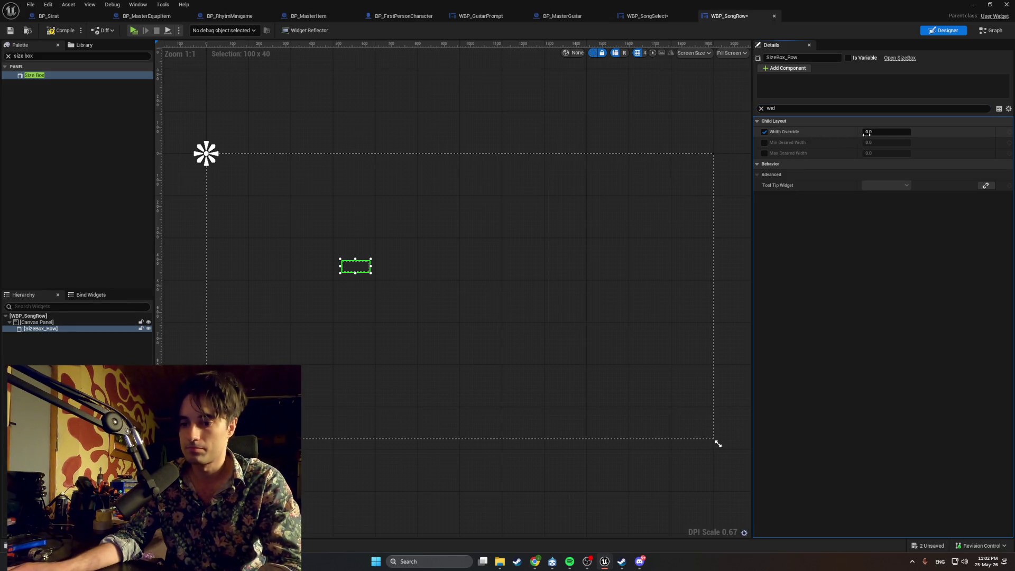